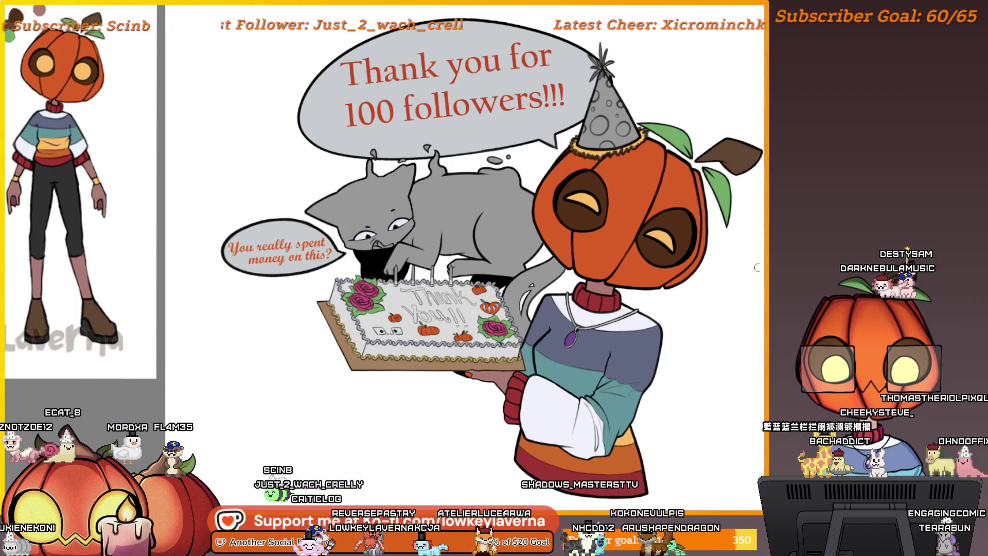
Sample the dark red icing lettering from the cake reference photo, undoing a stray stroke.
{"action": "left_click", "coordinate": [408, 371]}
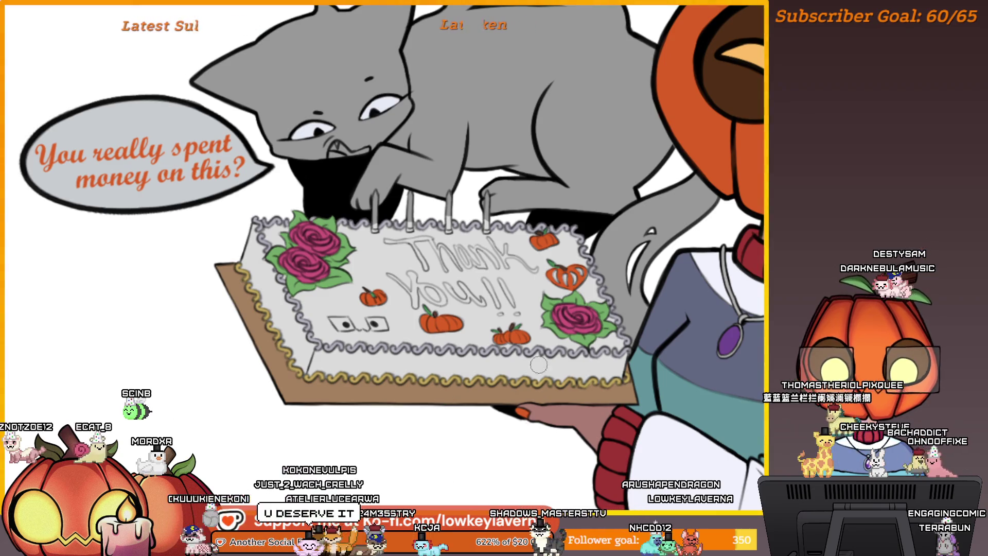
{"action": "scroll", "coordinate": [538, 364], "scroll_direction": "down", "scroll_amount": 5}
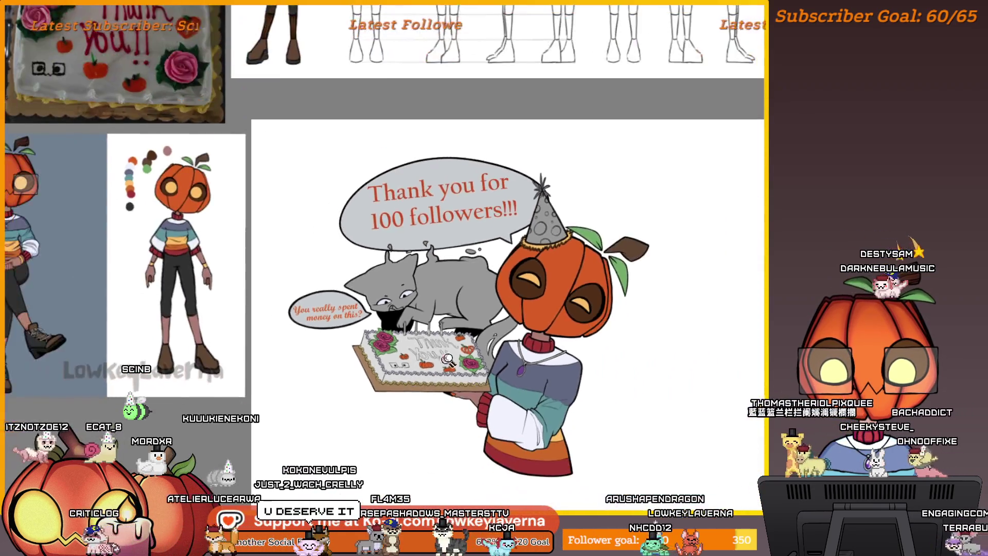
{"action": "left_click_drag", "start_coordinate": [364, 147], "coordinate": [594, 333]}
{"action": "scroll", "coordinate": [342, 268], "scroll_direction": "up", "scroll_amount": 5}
{"action": "left_click", "coordinate": [242, 208]}
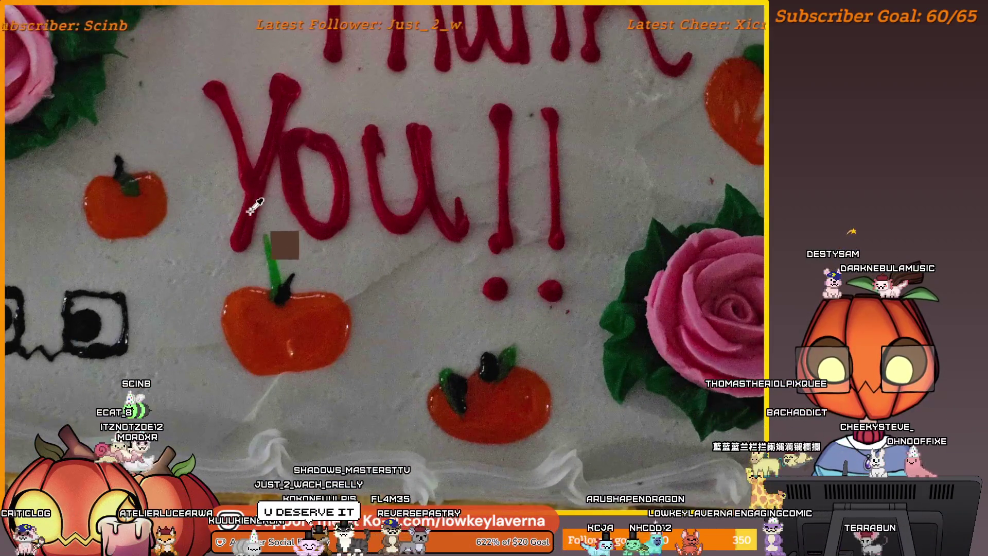
{"action": "scroll", "coordinate": [478, 194], "scroll_direction": "down", "scroll_amount": 5}
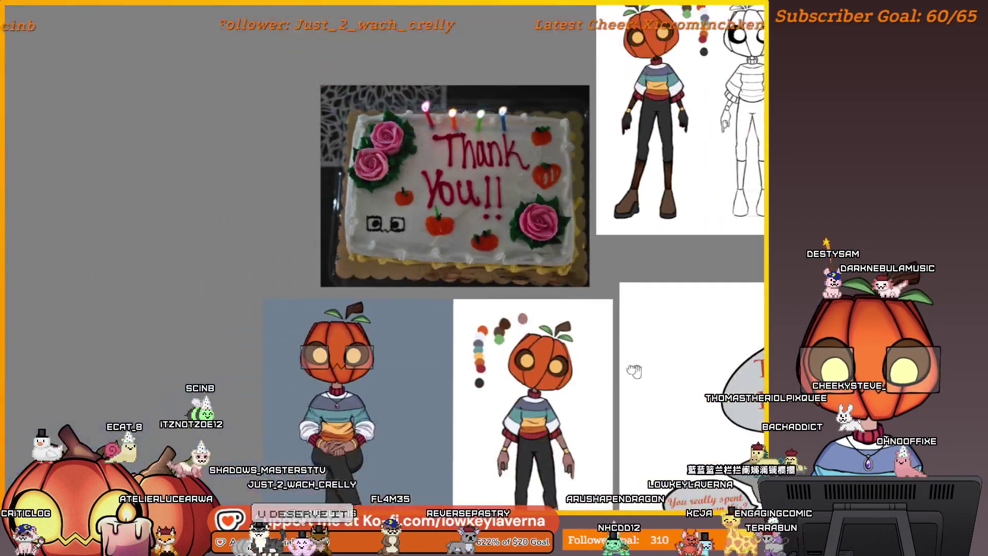
{"action": "scroll", "coordinate": [553, 337], "scroll_direction": "up", "scroll_amount": 1}
{"action": "scroll", "coordinate": [553, 337], "scroll_direction": "up", "scroll_amount": 6}
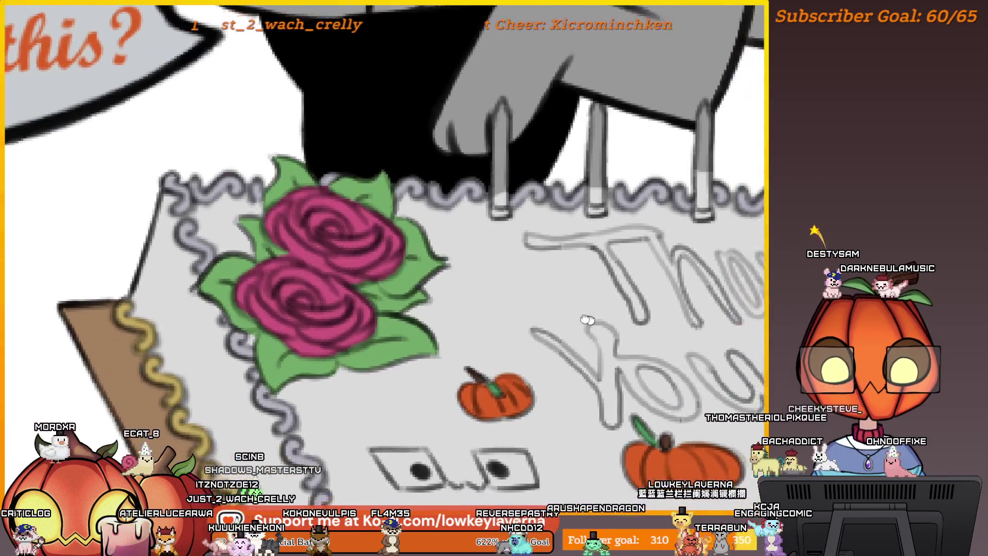
{"action": "key", "text": "ctrl+z"}
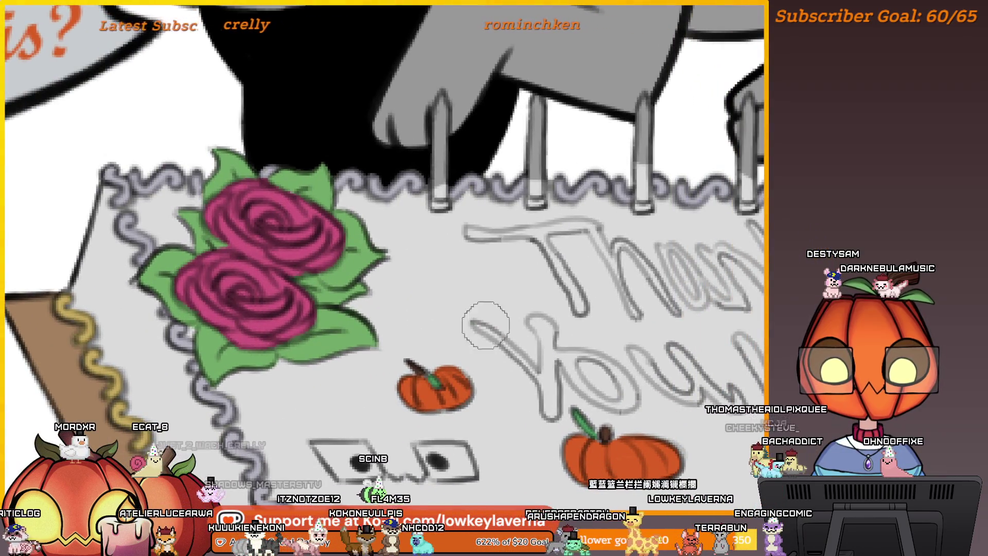
Trace the Y of 'You' in dark red over the grey sketch lettering.
{"action": "left_click_drag", "start_coordinate": [492, 335], "coordinate": [505, 346]}
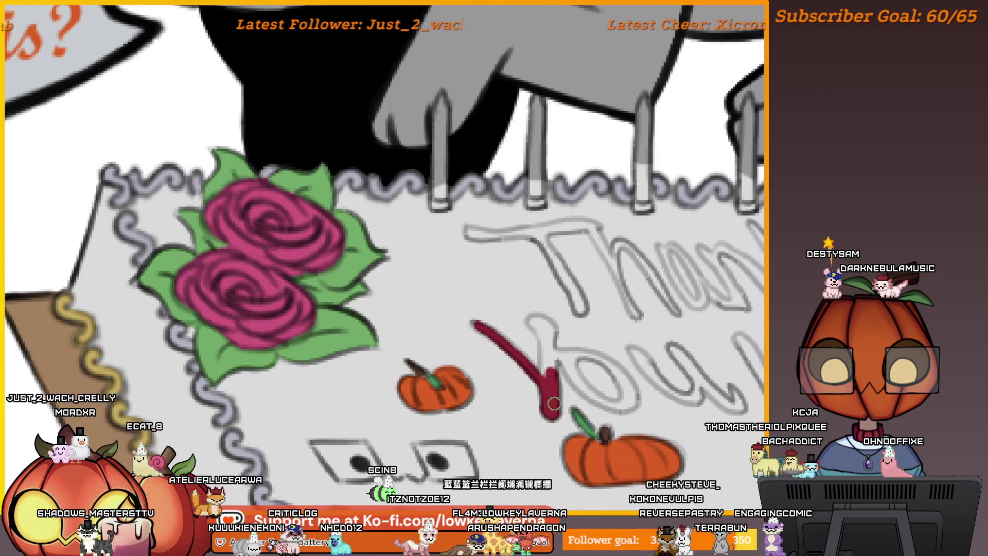
{"action": "left_click_drag", "start_coordinate": [551, 414], "coordinate": [543, 329]}
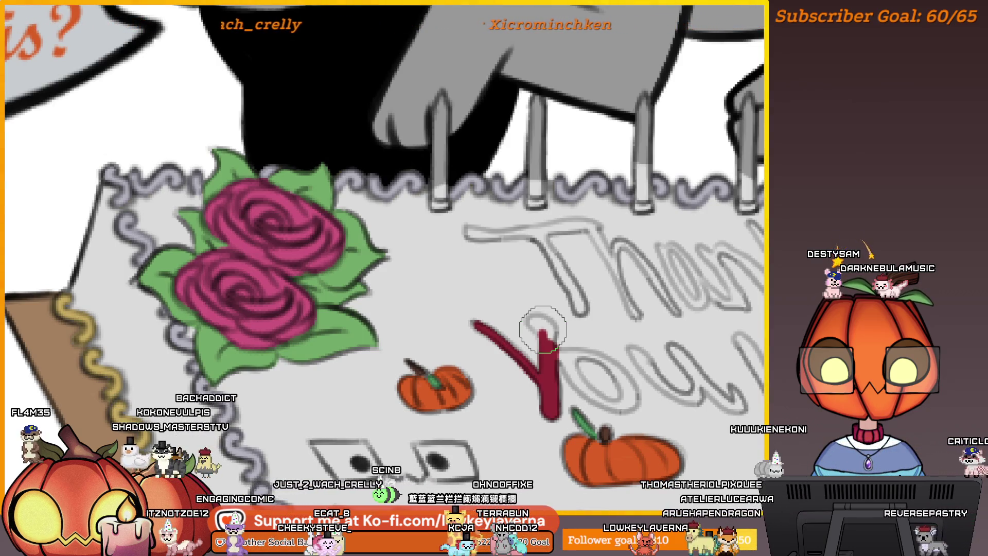
{"action": "scroll", "coordinate": [535, 293], "scroll_direction": "up", "scroll_amount": 3}
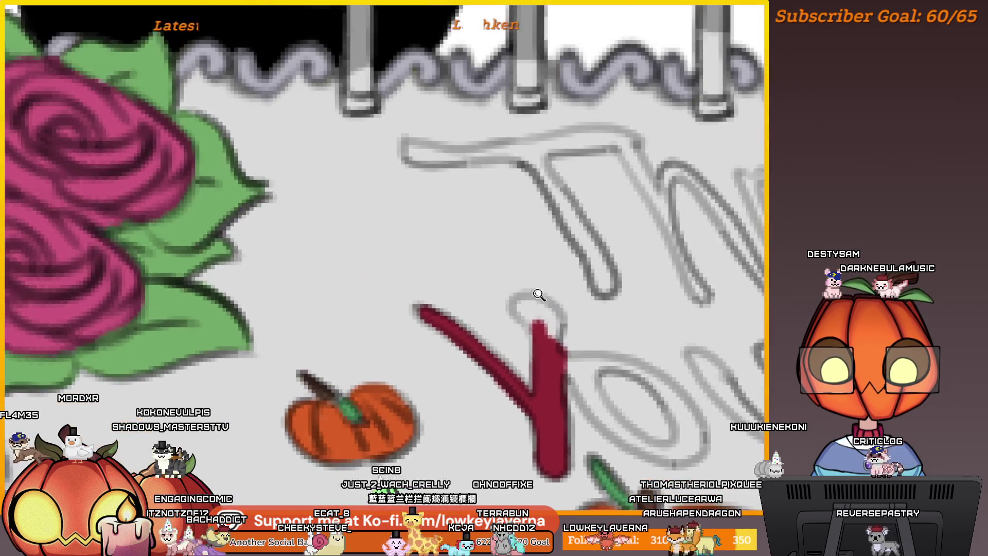
Extend the red stroke over the Y's top, then mirror the view and shrink the brush.
{"action": "left_click_drag", "start_coordinate": [520, 286], "coordinate": [544, 290]}
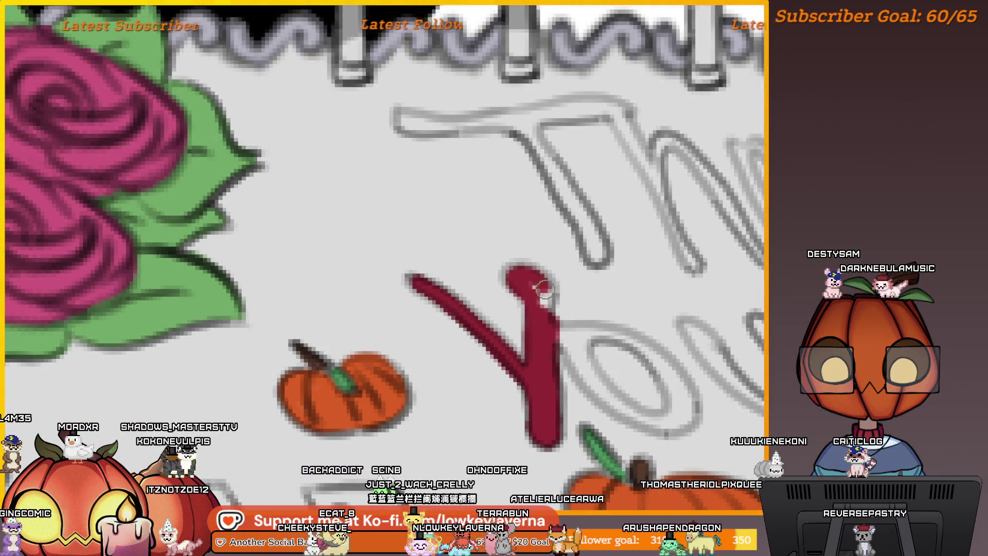
{"action": "key", "text": "m"}
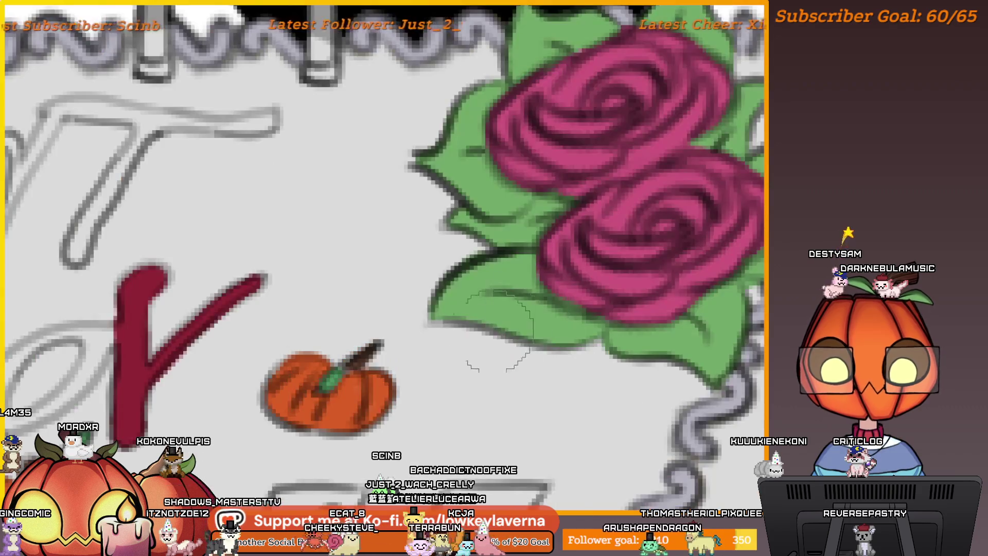
{"action": "mouse_move", "coordinate": [575, 226]}
{"action": "left_mouse_down"}
{"action": "mouse_move", "coordinate": [701, 279]}
{"action": "mouse_move", "coordinate": [631, 280]}
{"action": "mouse_move", "coordinate": [592, 314]}
{"action": "mouse_move", "coordinate": [571, 355]}
{"action": "mouse_move", "coordinate": [581, 368]}
{"action": "left_mouse_up"}
{"action": "key", "text": "["}
{"action": "key", "text": "["}
{"action": "key", "text": "["}
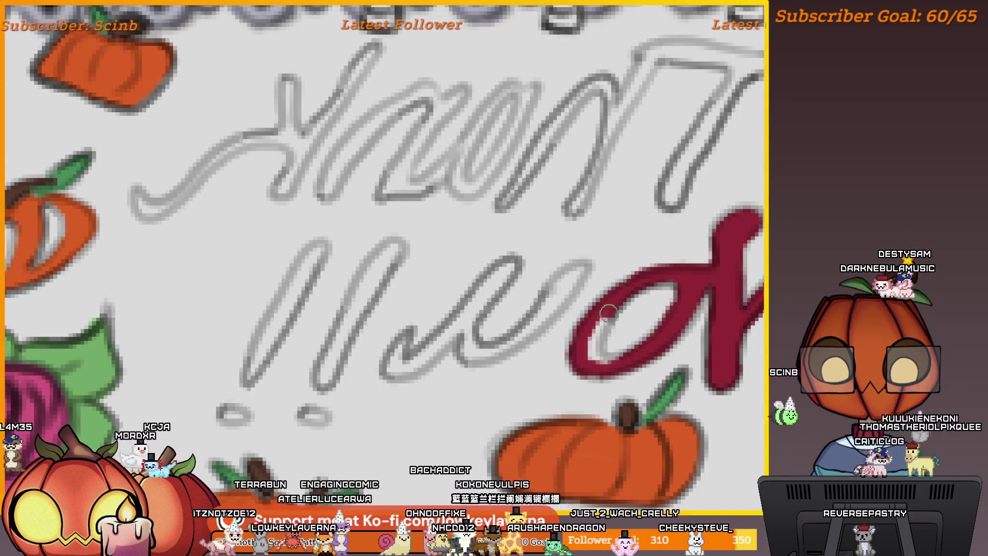
{"action": "scroll", "coordinate": [691, 288], "scroll_direction": "down", "scroll_amount": 2}
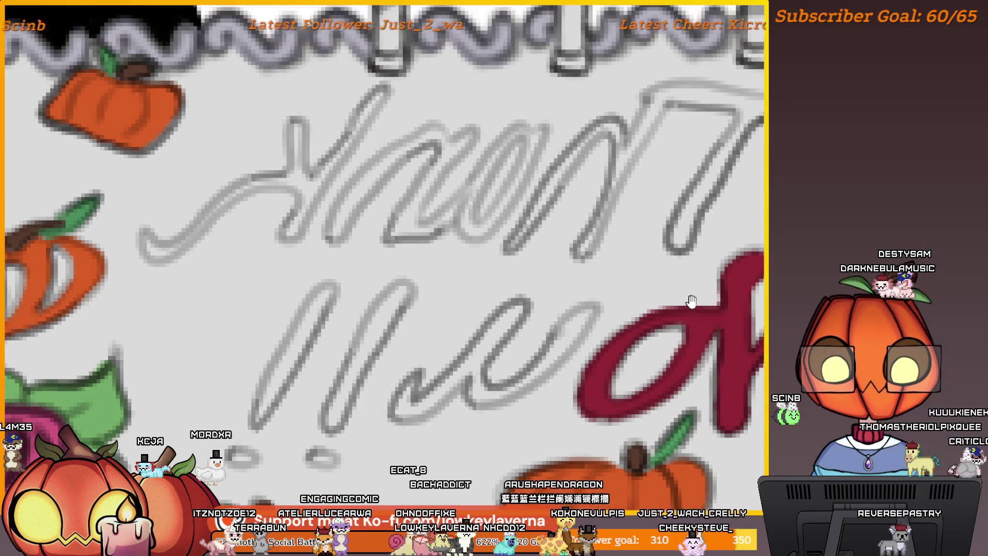
{"action": "scroll", "coordinate": [668, 350], "scroll_direction": "up", "scroll_amount": 2}
{"action": "scroll", "coordinate": [642, 406], "scroll_direction": "left", "scroll_amount": 2}
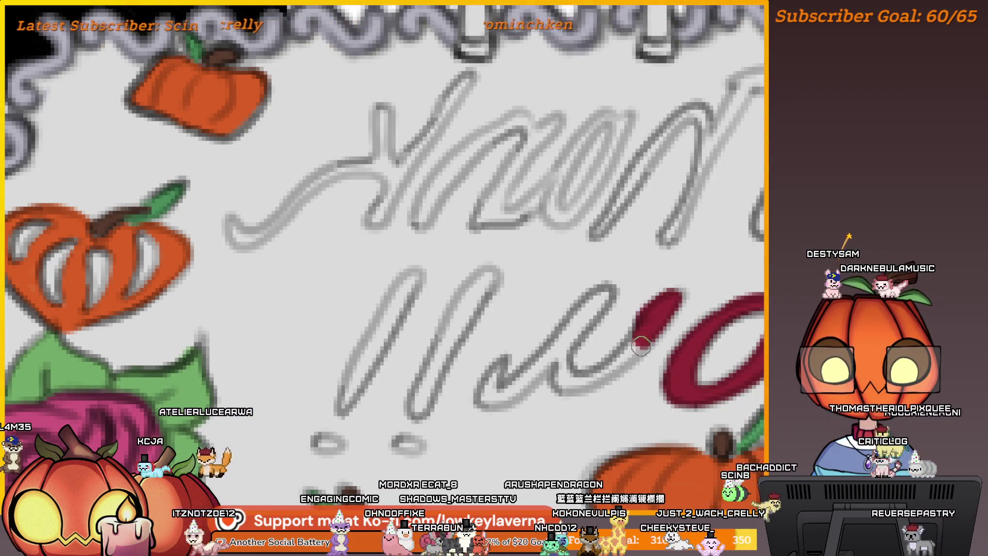
Trace the 'o' and 'u' of 'You' in dark red, thickening the u.
{"action": "left_click_drag", "start_coordinate": [641, 346], "coordinate": [566, 374]}
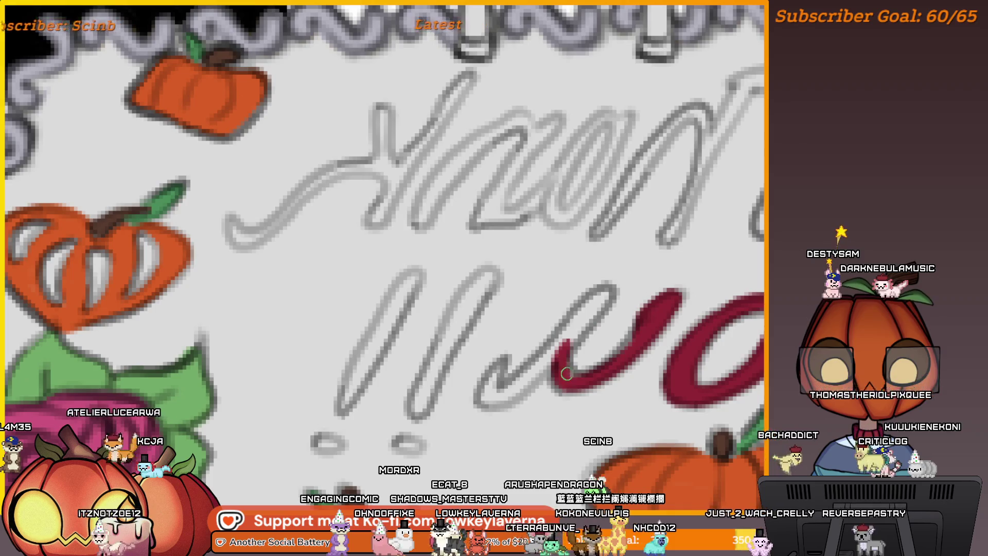
{"action": "key", "text": "bracketright"}
{"action": "key", "text": "bracketright"}
{"action": "key", "text": "bracketright"}
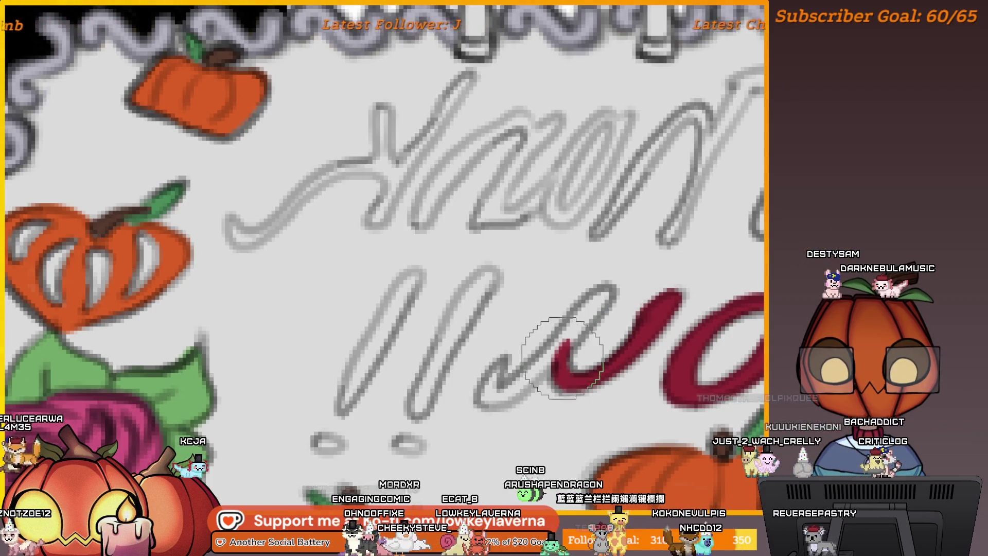
{"action": "key", "text": "bracketleft"}
{"action": "key", "text": "bracketleft"}
{"action": "key", "text": "bracketleft"}
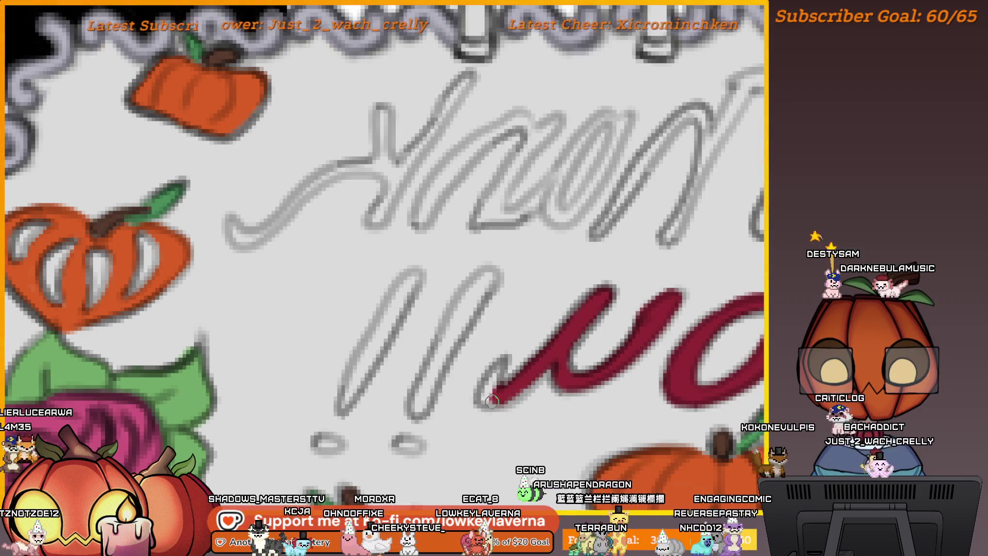
{"action": "left_click_drag", "start_coordinate": [496, 382], "coordinate": [555, 355]}
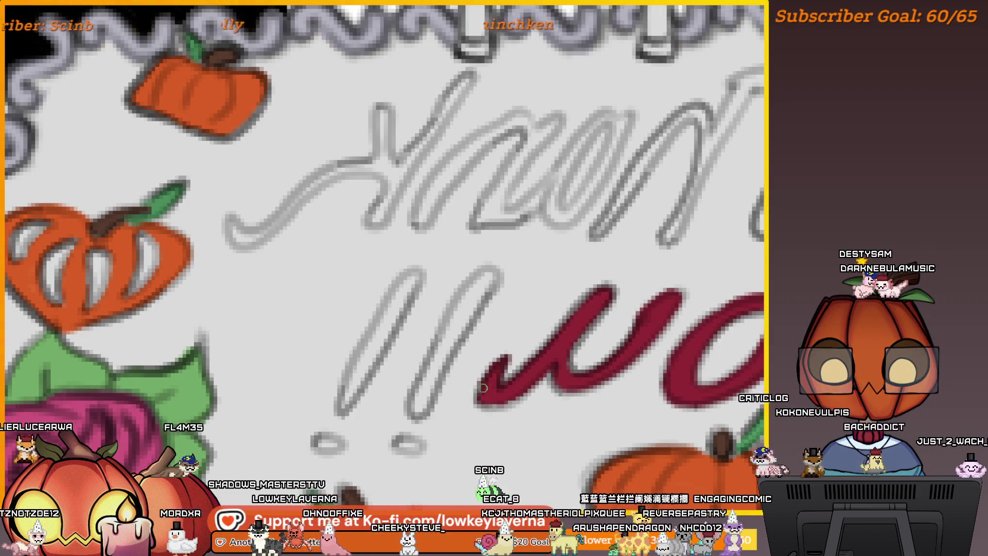
{"action": "key", "text": "bracketright"}
{"action": "key", "text": "bracketright"}
{"action": "key", "text": "bracketright"}
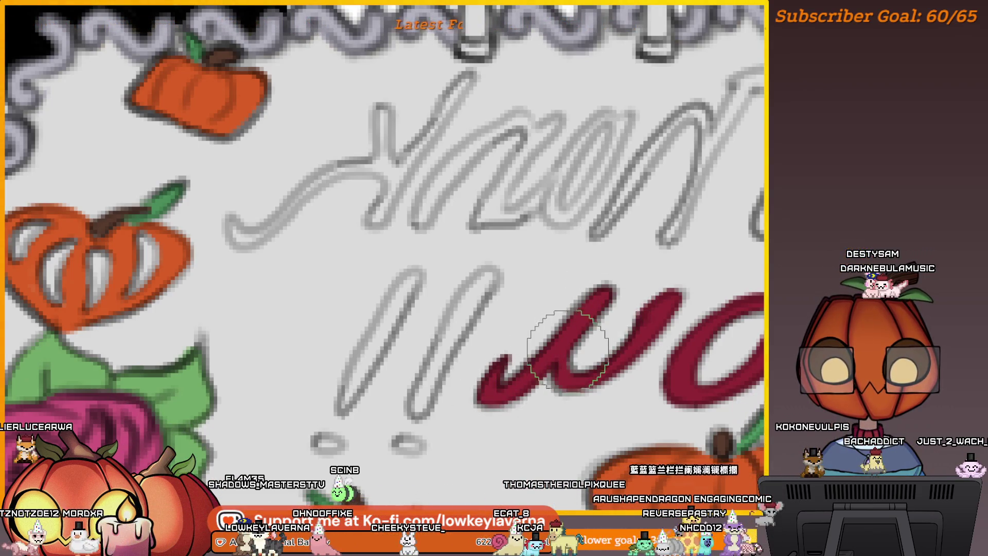
{"action": "key", "text": "bracketleft"}
{"action": "key", "text": "bracketleft"}
{"action": "key", "text": "bracketleft"}
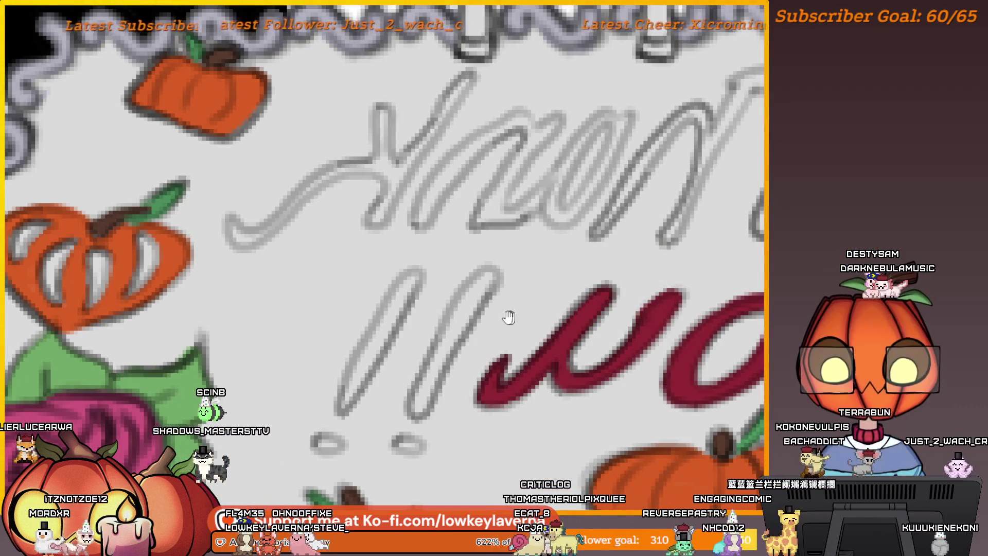
Ink the remaining 'You' strokes and the exclamation marks in dark red.
{"action": "left_click_drag", "start_coordinate": [509, 317], "coordinate": [584, 317]}
{"action": "left_click_drag", "start_coordinate": [568, 275], "coordinate": [493, 412]}
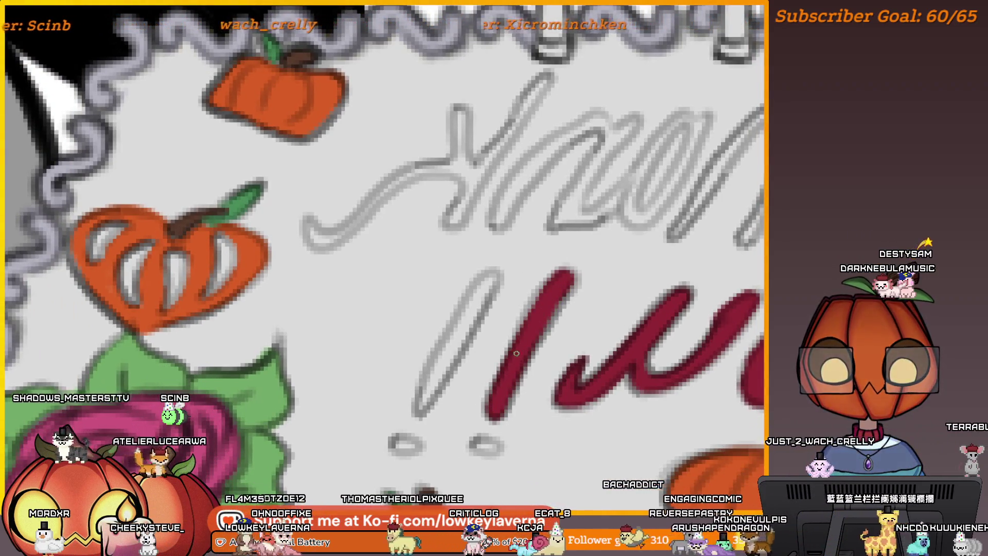
{"action": "mouse_move", "coordinate": [471, 324]}
{"action": "left_mouse_down"}
{"action": "mouse_move", "coordinate": [492, 281]}
{"action": "mouse_move", "coordinate": [441, 353]}
{"action": "mouse_move", "coordinate": [421, 410]}
{"action": "left_mouse_up"}
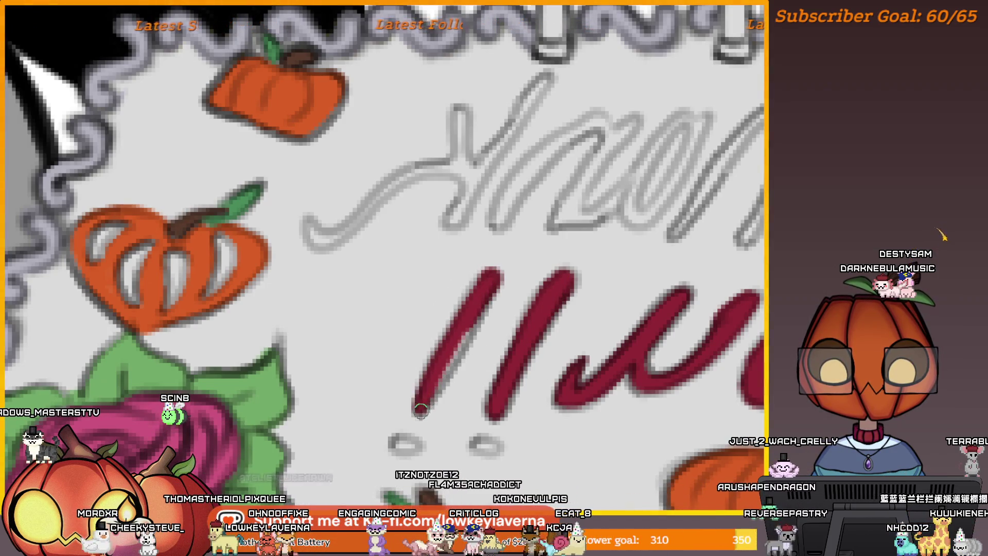
{"action": "mouse_move", "coordinate": [532, 282]}
{"action": "left_mouse_down"}
{"action": "mouse_move", "coordinate": [128, 302]}
{"action": "mouse_move", "coordinate": [489, 333]}
{"action": "mouse_move", "coordinate": [481, 375]}
{"action": "left_mouse_up"}
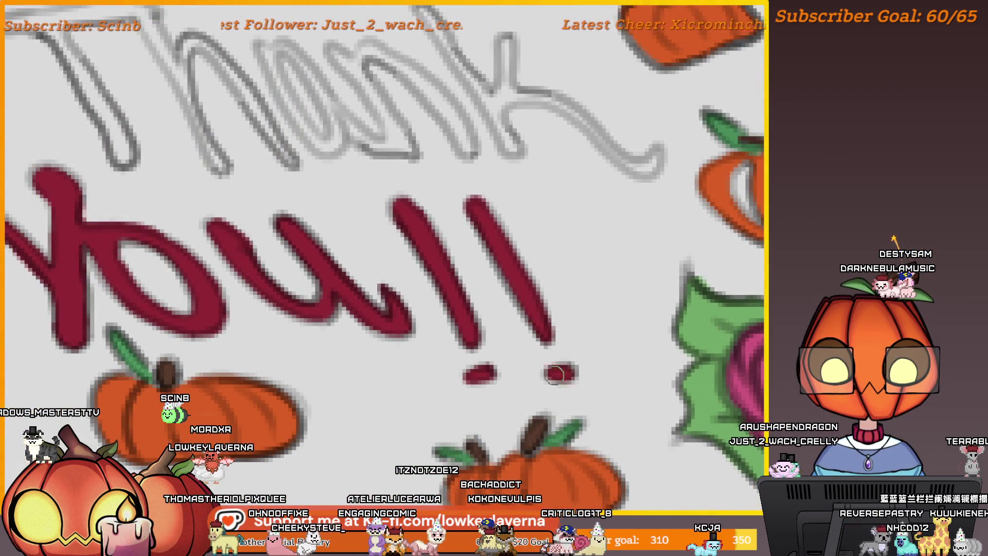
{"action": "scroll", "coordinate": [535, 238], "scroll_direction": "down", "scroll_amount": 3}
Trace the T crossbar, the h and the a of 'Thank' in dark red.
{"action": "scroll", "coordinate": [518, 206], "scroll_direction": "up", "scroll_amount": 5}
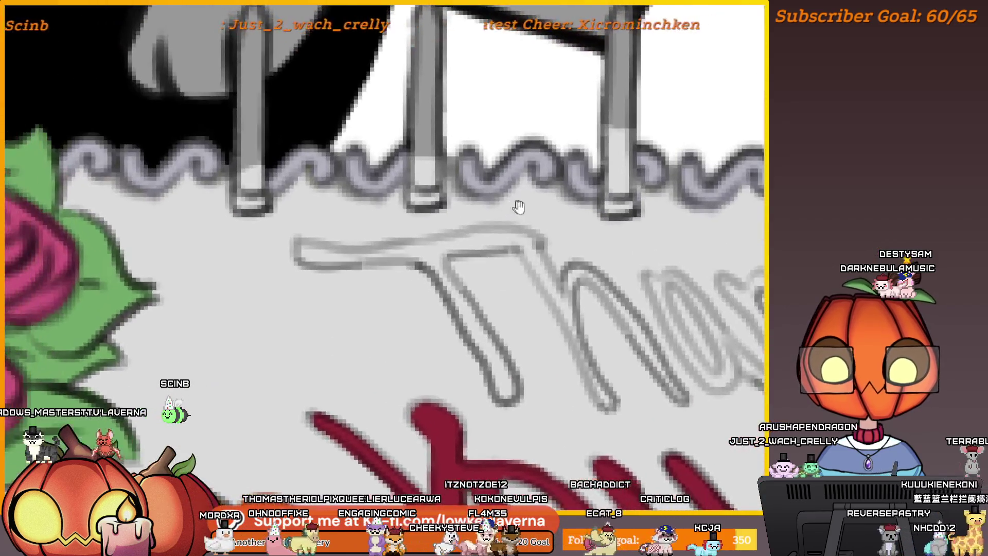
{"action": "left_click_drag", "start_coordinate": [523, 240], "coordinate": [607, 402]}
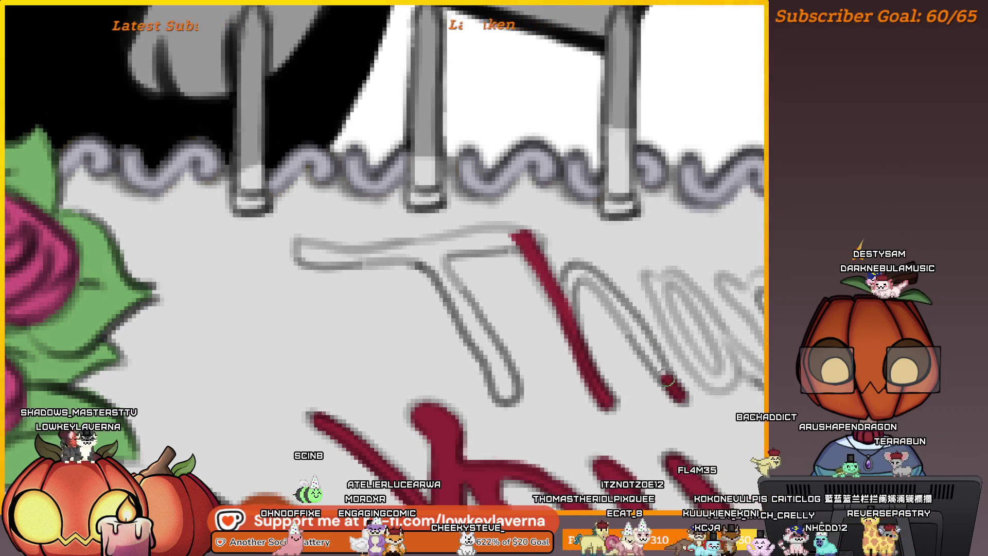
{"action": "mouse_move", "coordinate": [680, 397]}
{"action": "left_mouse_down"}
{"action": "mouse_move", "coordinate": [597, 278]}
{"action": "mouse_move", "coordinate": [569, 262]}
{"action": "mouse_move", "coordinate": [566, 278]}
{"action": "left_mouse_up"}
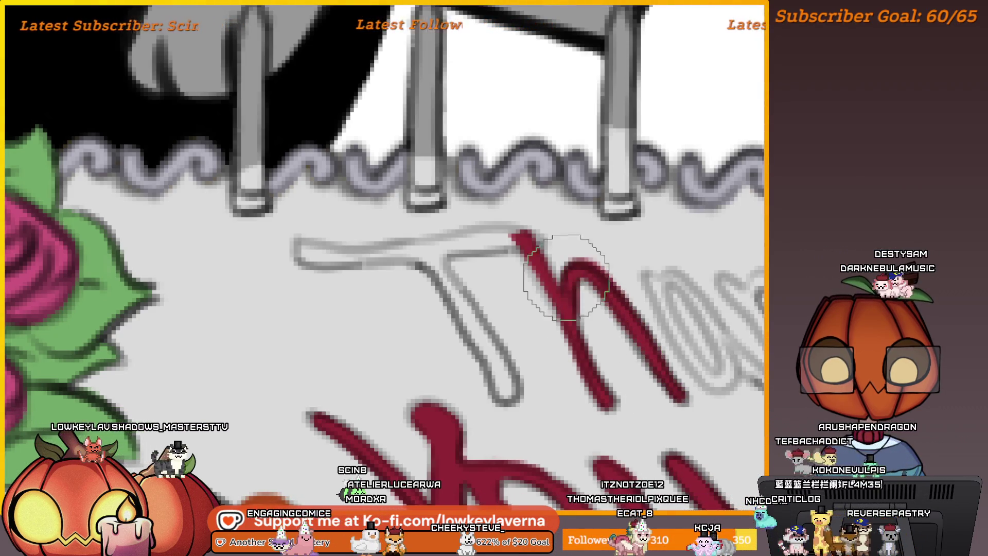
{"action": "left_click_drag", "start_coordinate": [464, 241], "coordinate": [298, 252]}
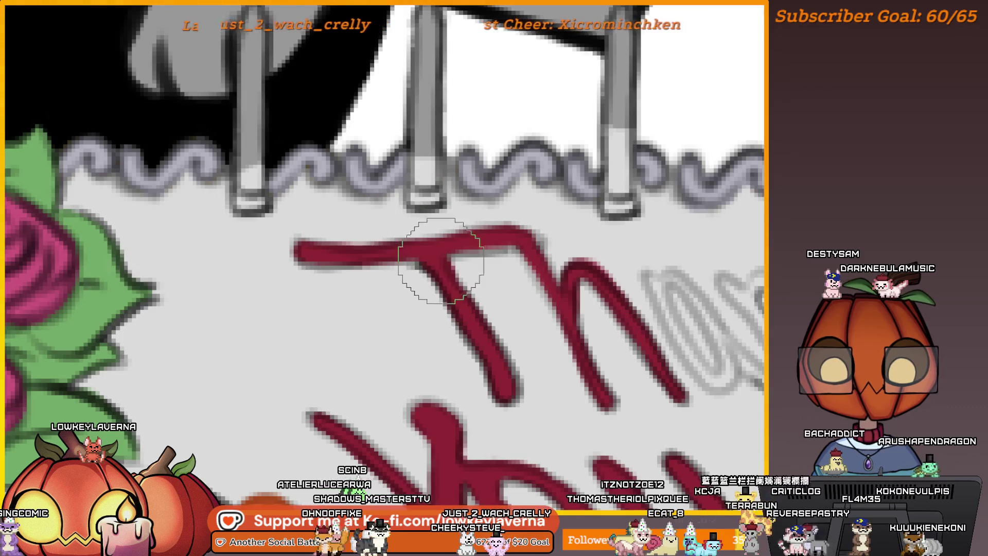
{"action": "left_click_drag", "start_coordinate": [569, 276], "coordinate": [435, 236]}
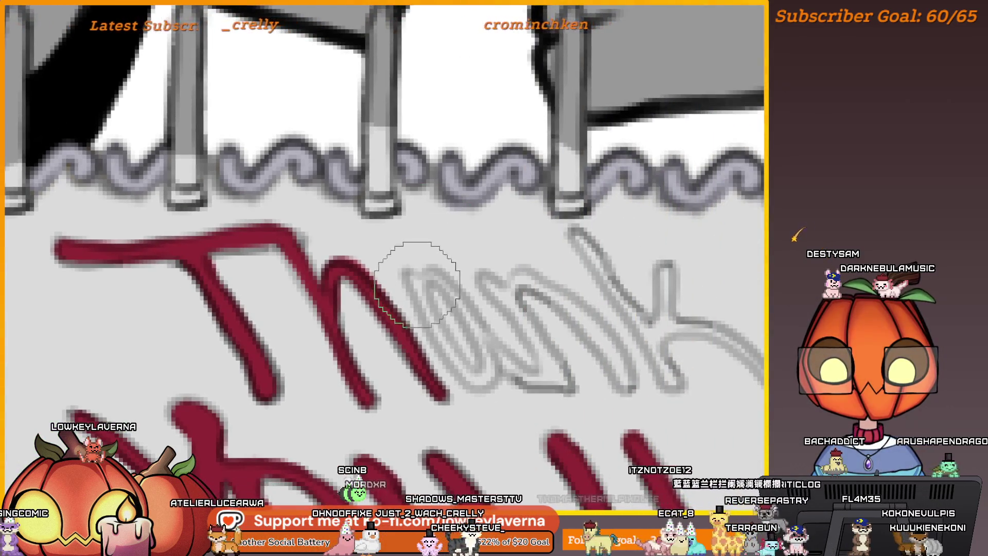
{"action": "mouse_move", "coordinate": [407, 272]}
{"action": "left_mouse_down"}
{"action": "mouse_move", "coordinate": [463, 371]}
{"action": "mouse_move", "coordinate": [489, 355]}
{"action": "mouse_move", "coordinate": [433, 278]}
{"action": "left_mouse_up"}
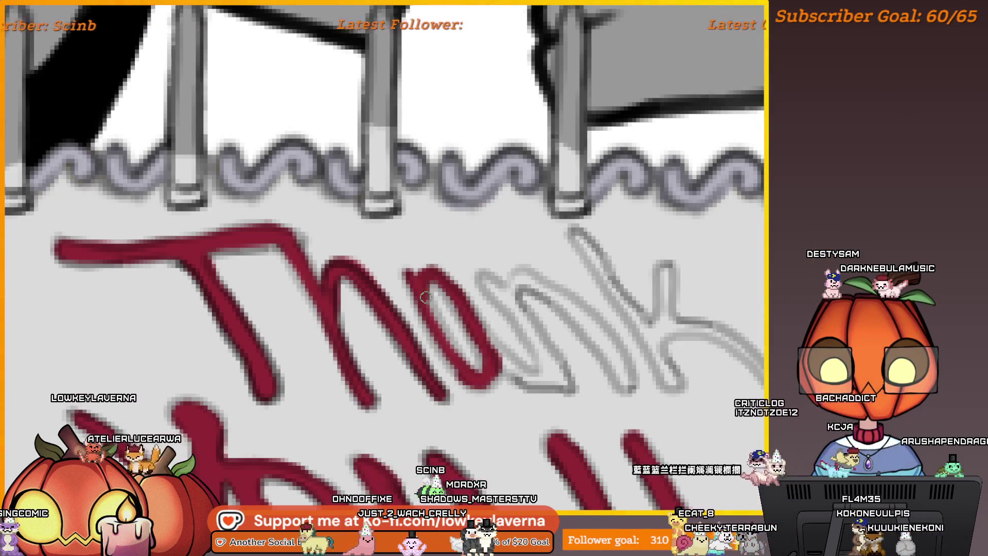
{"action": "mouse_move", "coordinate": [474, 316]}
{"action": "left_mouse_down"}
{"action": "mouse_move", "coordinate": [415, 319]}
{"action": "mouse_move", "coordinate": [453, 383]}
{"action": "mouse_move", "coordinate": [493, 380]}
{"action": "mouse_move", "coordinate": [474, 331]}
{"action": "mouse_move", "coordinate": [426, 281]}
{"action": "mouse_move", "coordinate": [200, 262]}
{"action": "left_mouse_up"}
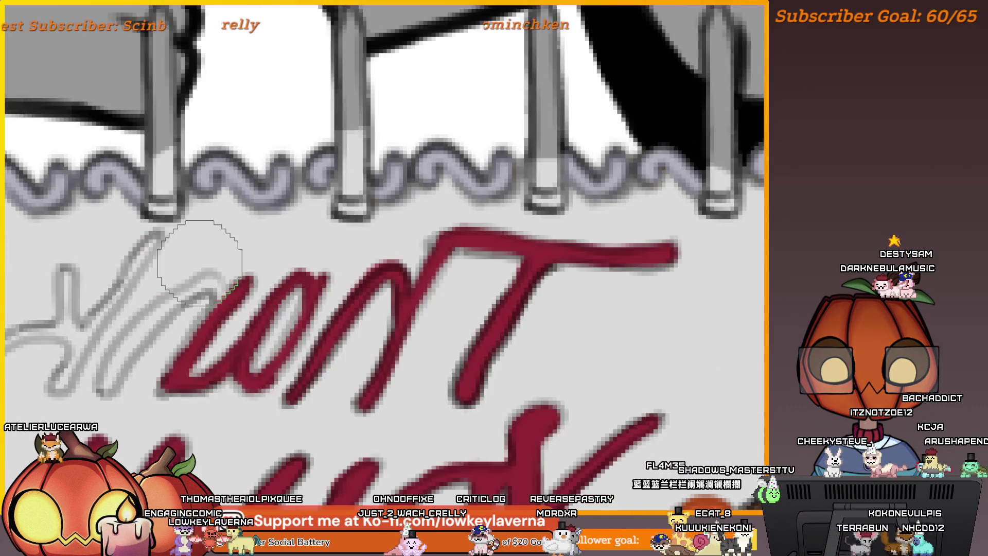
Trace the remaining 'nk' of 'Thank' in dark red over the sketch.
{"action": "mouse_move", "coordinate": [272, 257]}
{"action": "left_mouse_down"}
{"action": "mouse_move", "coordinate": [569, 276]}
{"action": "mouse_move", "coordinate": [605, 301]}
{"action": "left_mouse_up"}
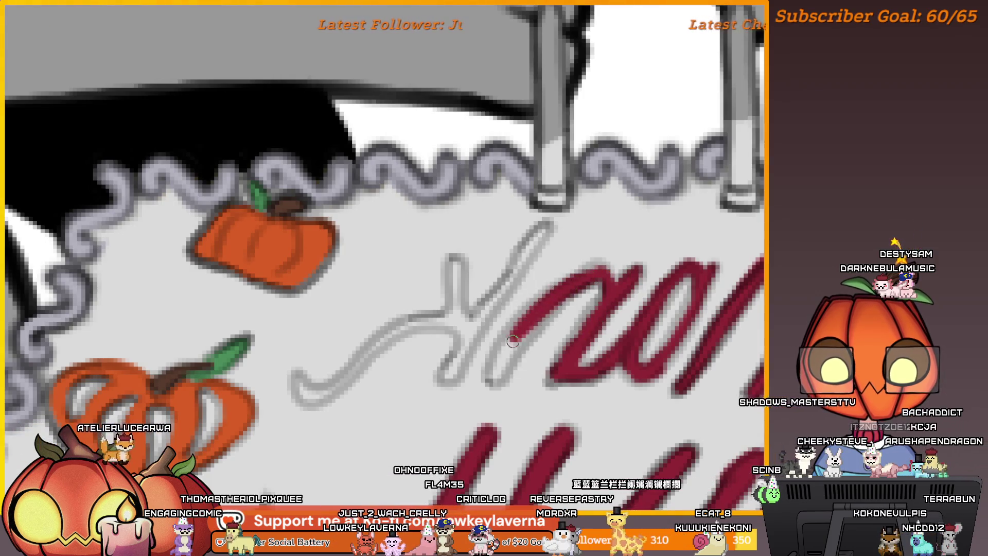
{"action": "left_click_drag", "start_coordinate": [545, 309], "coordinate": [512, 341]}
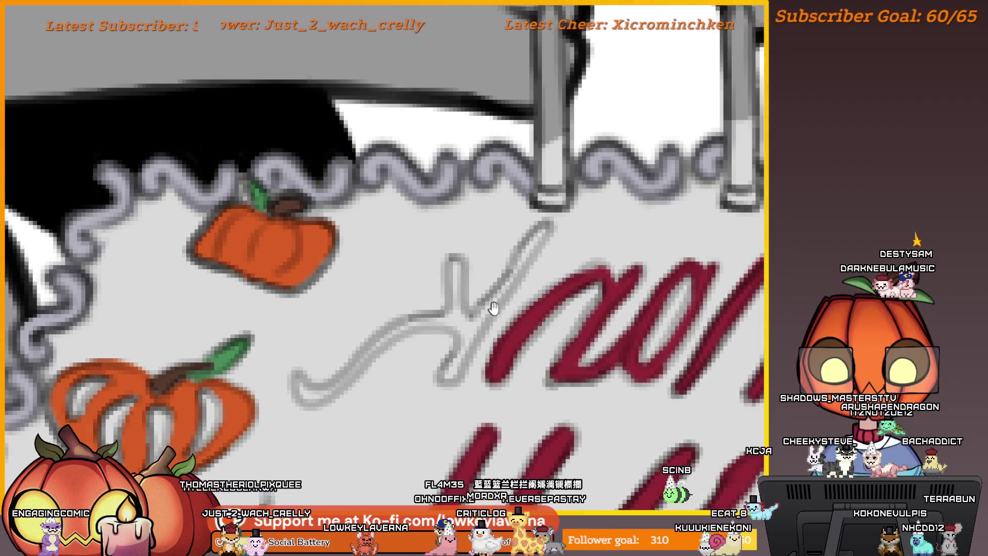
{"action": "left_click_drag", "start_coordinate": [493, 307], "coordinate": [627, 308]}
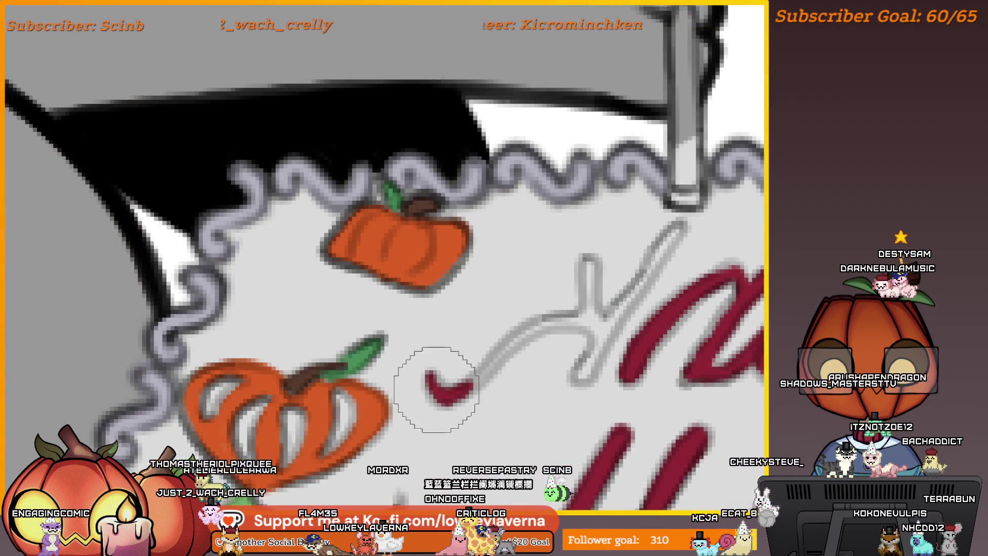
{"action": "left_click_drag", "start_coordinate": [436, 389], "coordinate": [507, 348]}
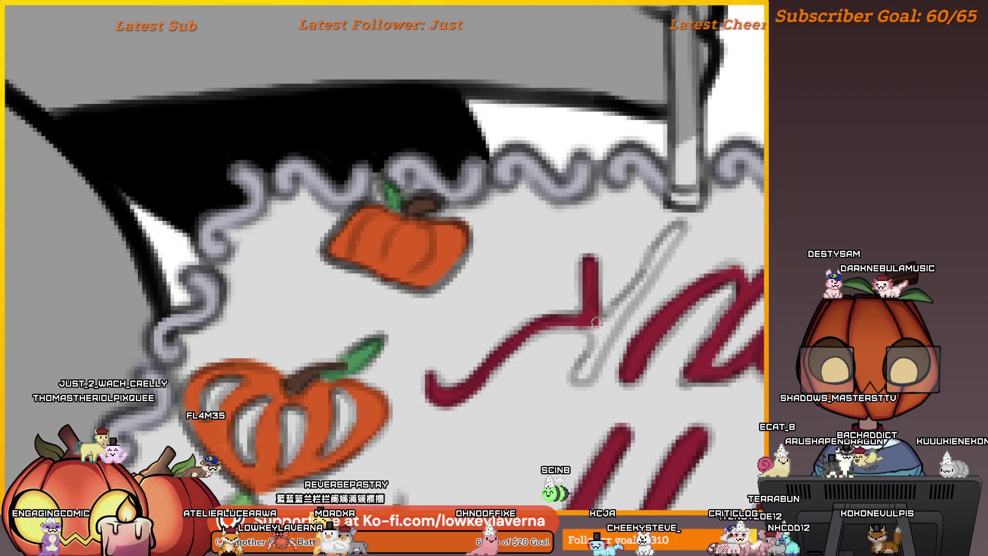
{"action": "left_click_drag", "start_coordinate": [601, 333], "coordinate": [577, 381]}
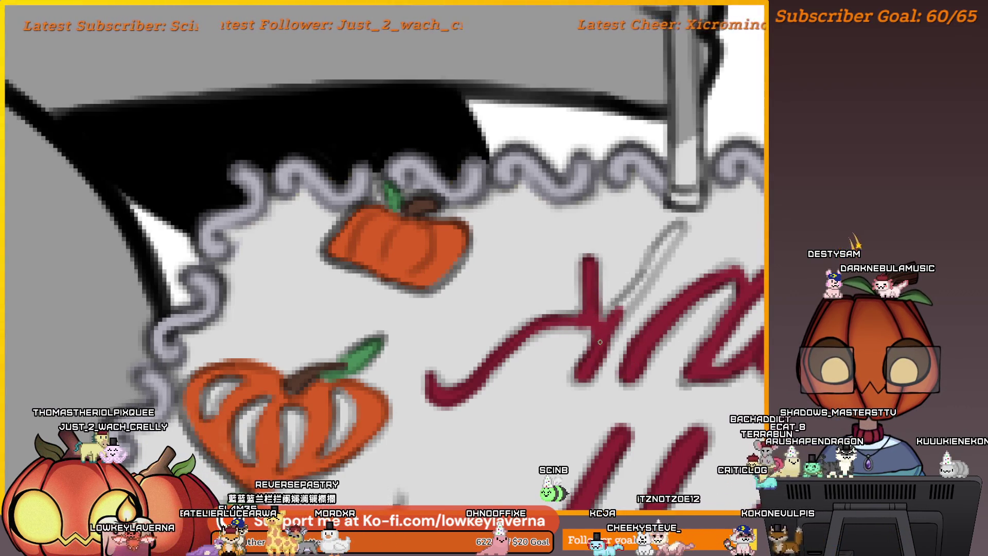
{"action": "left_click_drag", "start_coordinate": [599, 341], "coordinate": [658, 260]}
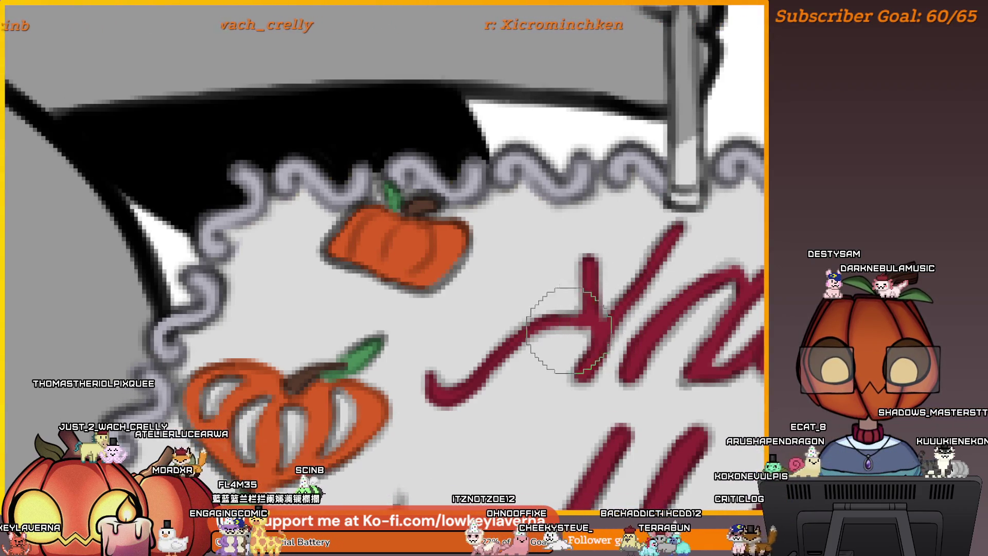
Zoom out to the whole cake and back in to check the finished lettering.
{"action": "key", "text": "ctrl+0"}
{"action": "left_click", "coordinate": [468, 295]}
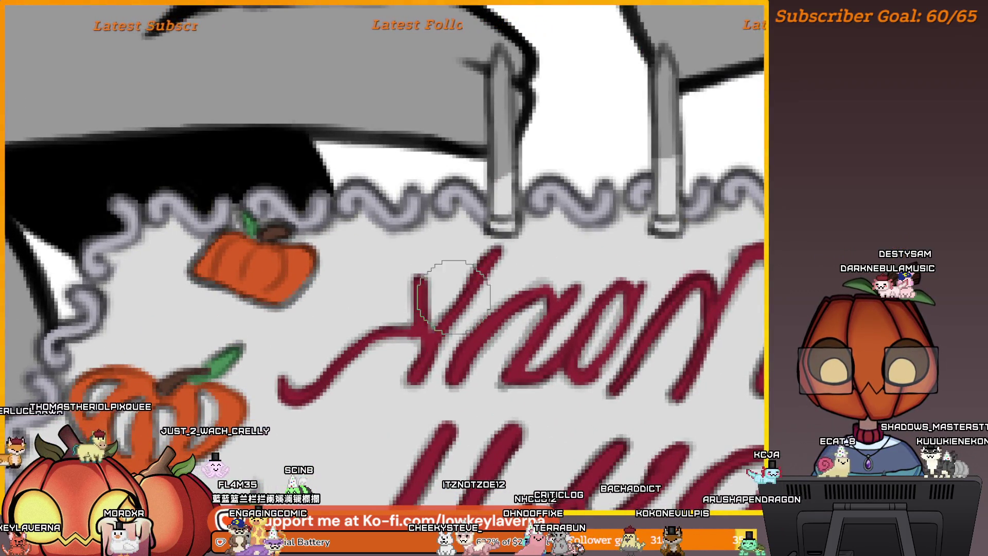
{"action": "key", "text": "ctrl+0"}
{"action": "left_click", "coordinate": [521, 251]}
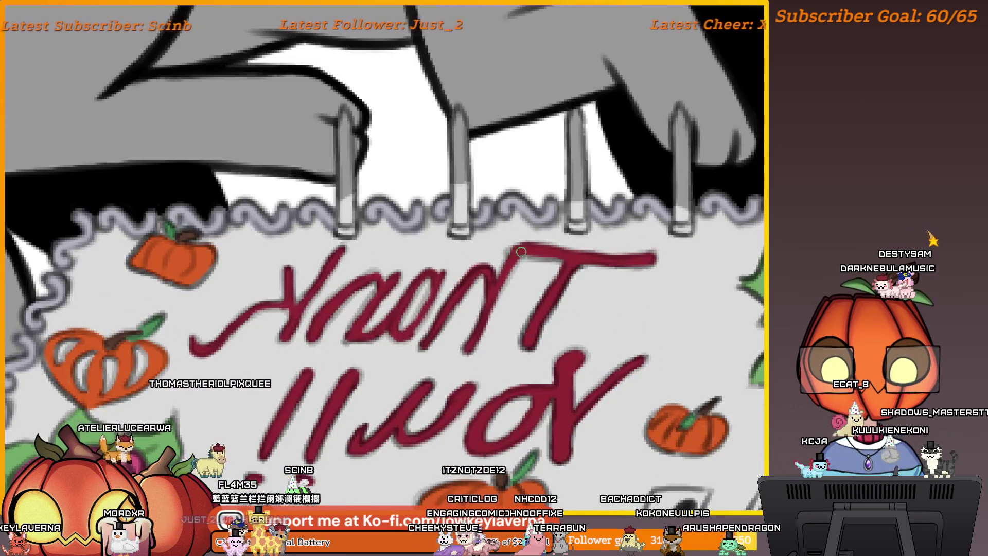
{"action": "key", "text": "ctrl+0"}
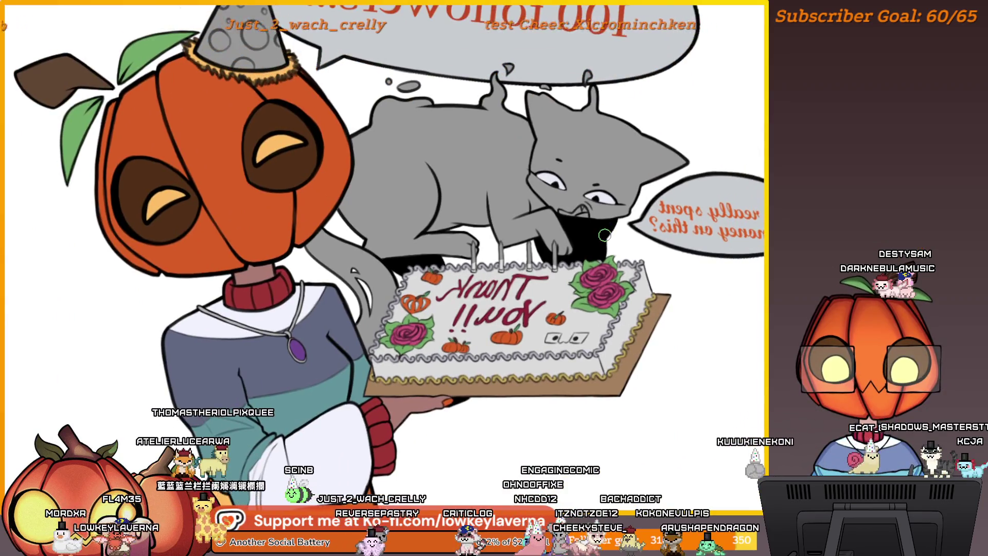
{"action": "key", "text": "h"}
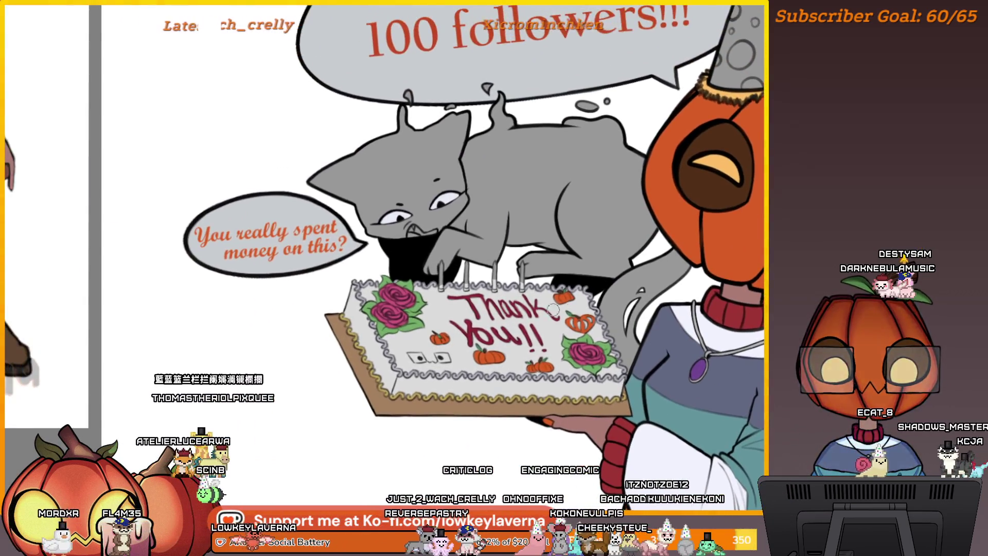
{"action": "scroll", "coordinate": [512, 278], "scroll_direction": "up", "scroll_amount": 5}
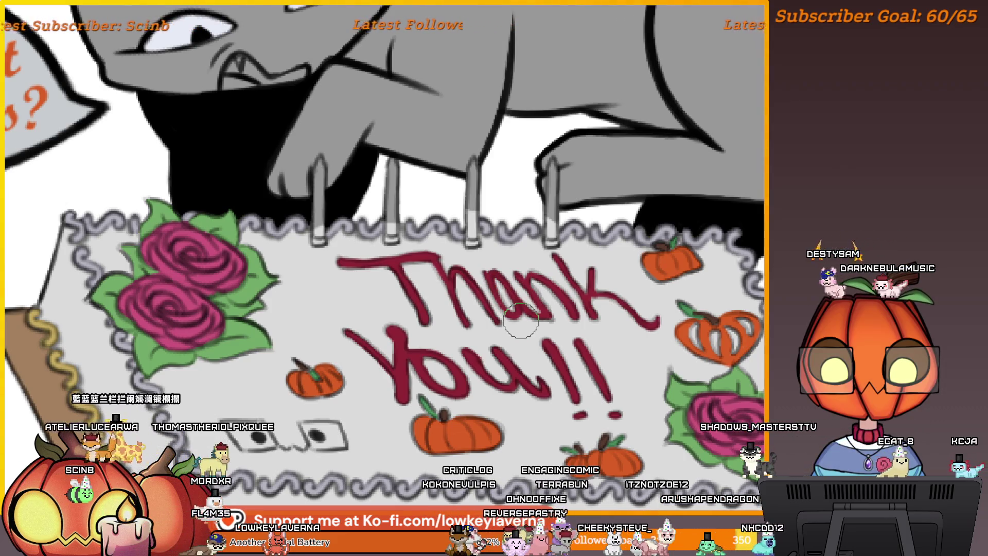
{"action": "key", "text": "ctrl+0"}
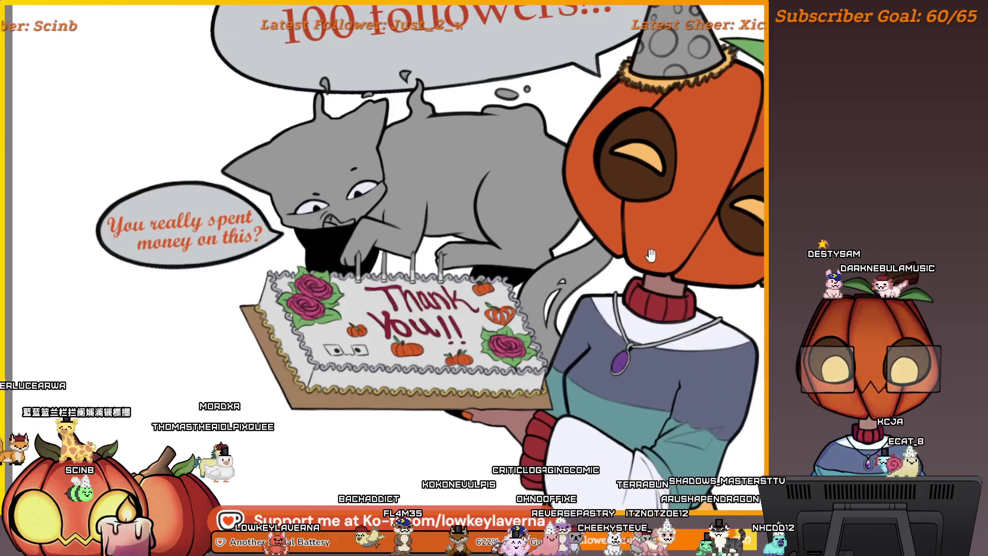
{"action": "left_click_drag", "start_coordinate": [547, 328], "coordinate": [629, 329]}
{"action": "scroll", "coordinate": [630, 329], "scroll_direction": "down", "scroll_amount": 5}
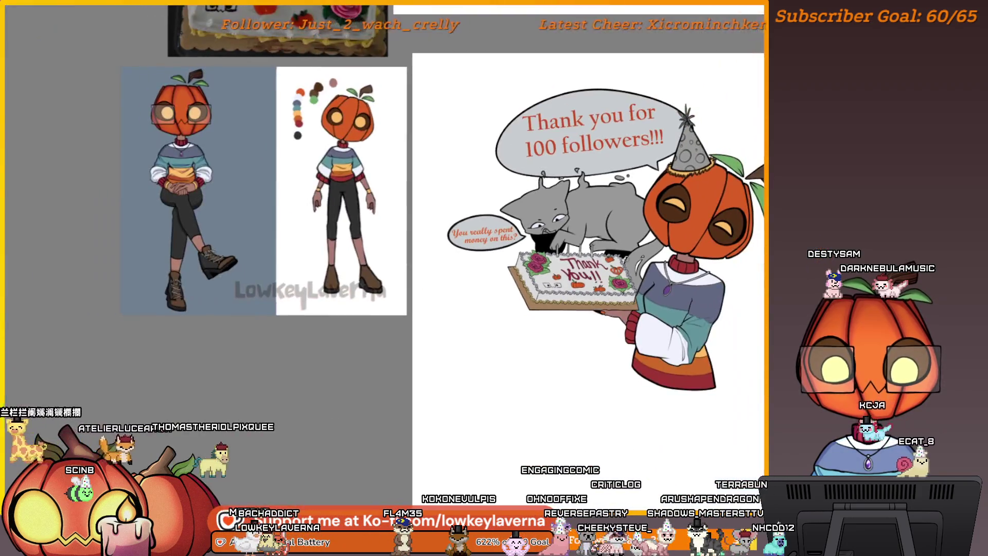
{"action": "left_click_drag", "start_coordinate": [557, 212], "coordinate": [575, 366]}
{"action": "left_click", "coordinate": [415, 184]}
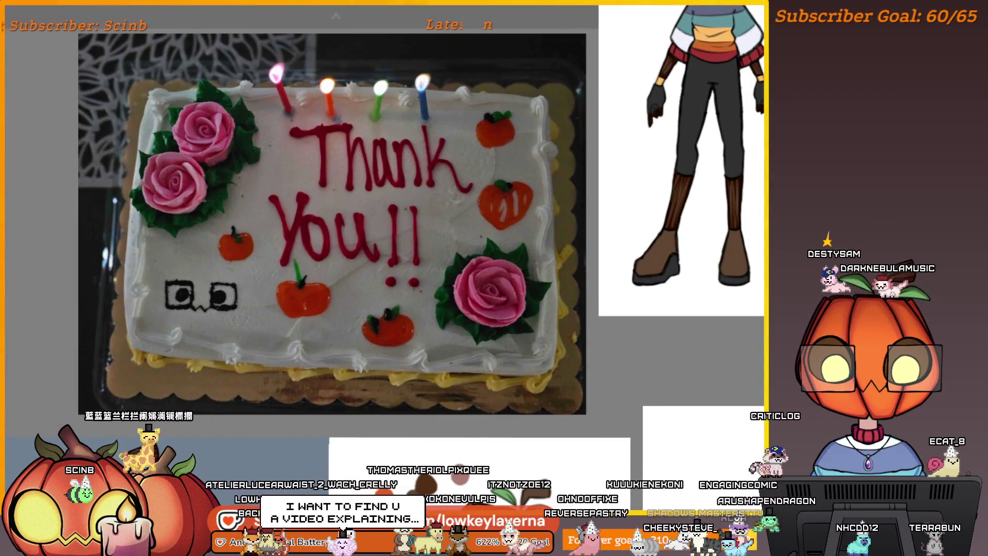
{"action": "mouse_move", "coordinate": [702, 442]}
{"action": "left_mouse_down"}
{"action": "mouse_move", "coordinate": [665, 399]}
{"action": "mouse_move", "coordinate": [635, 384]}
{"action": "mouse_move", "coordinate": [595, 269]}
{"action": "mouse_move", "coordinate": [625, 361]}
{"action": "mouse_move", "coordinate": [487, 264]}
{"action": "left_mouse_up"}
{"action": "scroll", "coordinate": [666, 399], "scroll_direction": "down", "scroll_amount": 2}
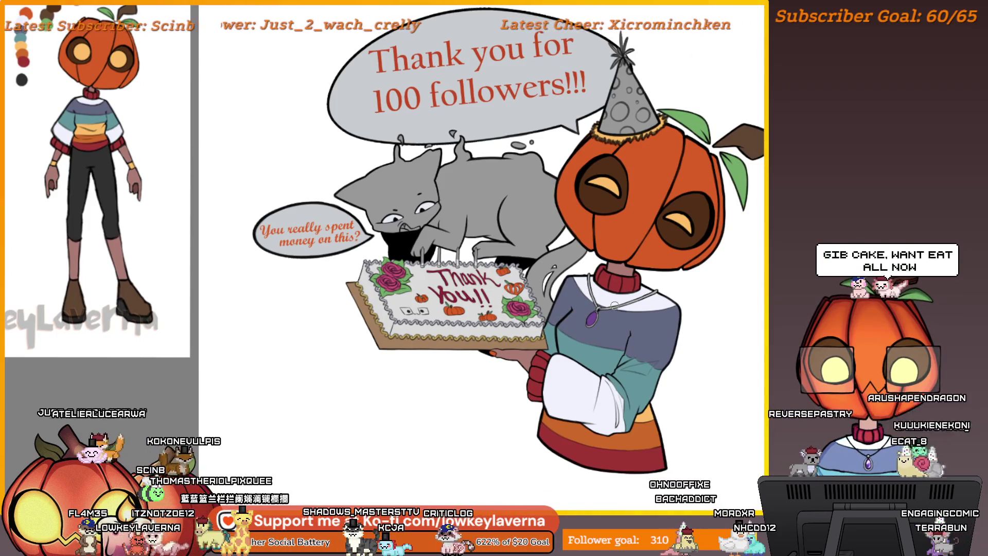
{"action": "scroll", "coordinate": [497, 256], "scroll_direction": "up", "scroll_amount": 3}
{"action": "scroll", "coordinate": [525, 224], "scroll_direction": "down", "scroll_amount": 4}
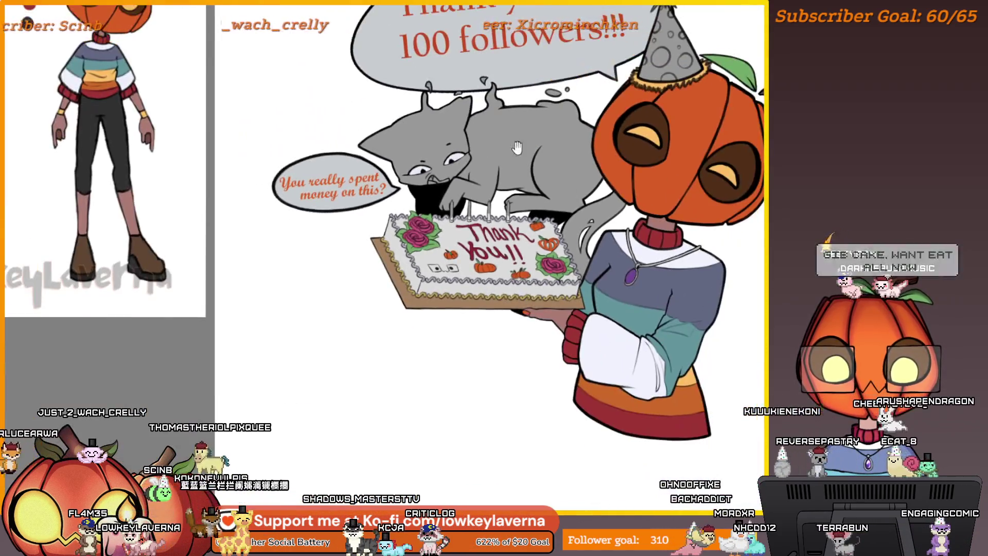
{"action": "scroll", "coordinate": [536, 256], "scroll_direction": "down", "scroll_amount": 2}
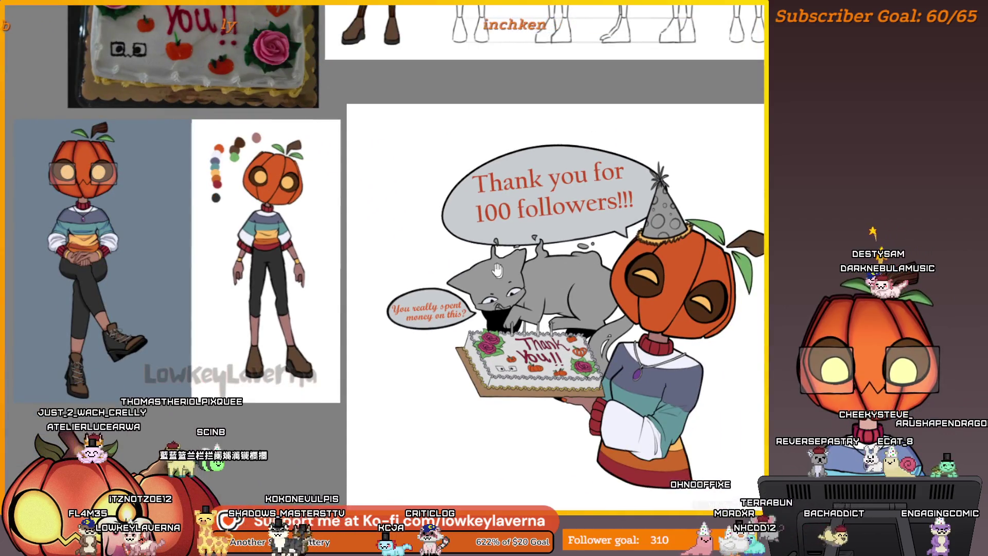
{"action": "mouse_move", "coordinate": [497, 268]}
{"action": "left_mouse_down"}
{"action": "mouse_move", "coordinate": [568, 376]}
{"action": "mouse_move", "coordinate": [603, 409]}
{"action": "left_mouse_up"}
{"action": "scroll", "coordinate": [603, 410], "scroll_direction": "up", "scroll_amount": 5}
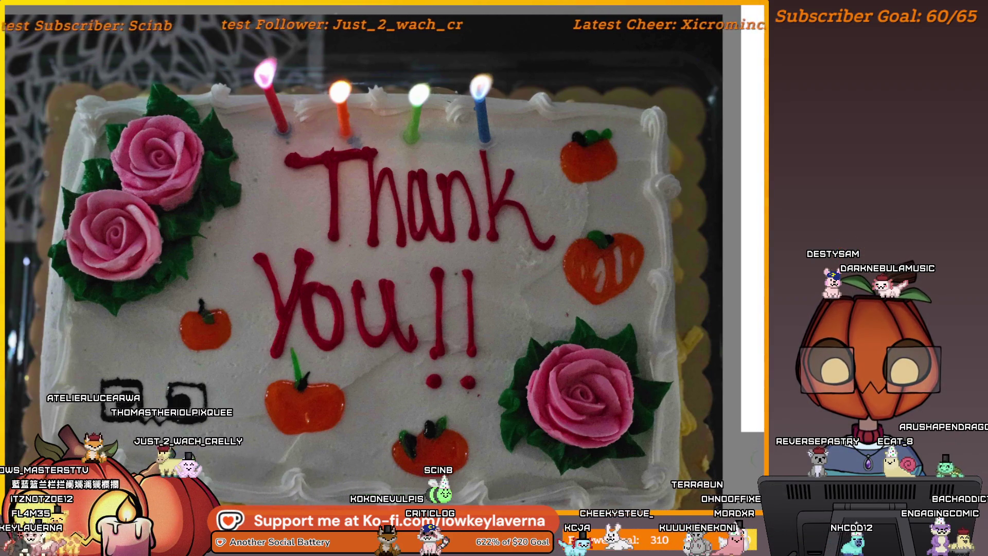
{"action": "mouse_move", "coordinate": [603, 293]}
{"action": "left_mouse_down"}
{"action": "mouse_move", "coordinate": [537, 192]}
{"action": "mouse_move", "coordinate": [664, 355]}
{"action": "left_mouse_up"}
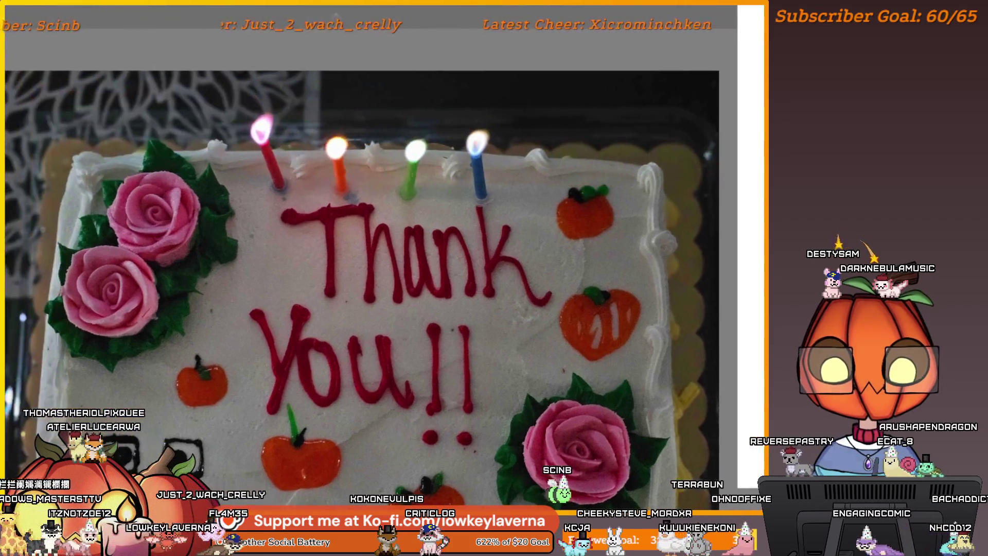
{"action": "scroll", "coordinate": [354, 207], "scroll_direction": "down", "scroll_amount": 3}
{"action": "mouse_move", "coordinate": [354, 207]}
{"action": "left_mouse_down"}
{"action": "mouse_move", "coordinate": [270, 138]}
{"action": "mouse_move", "coordinate": [149, 65]}
{"action": "mouse_move", "coordinate": [179, 4]}
{"action": "left_mouse_up"}
{"action": "scroll", "coordinate": [503, 249], "scroll_direction": "up", "scroll_amount": 10}
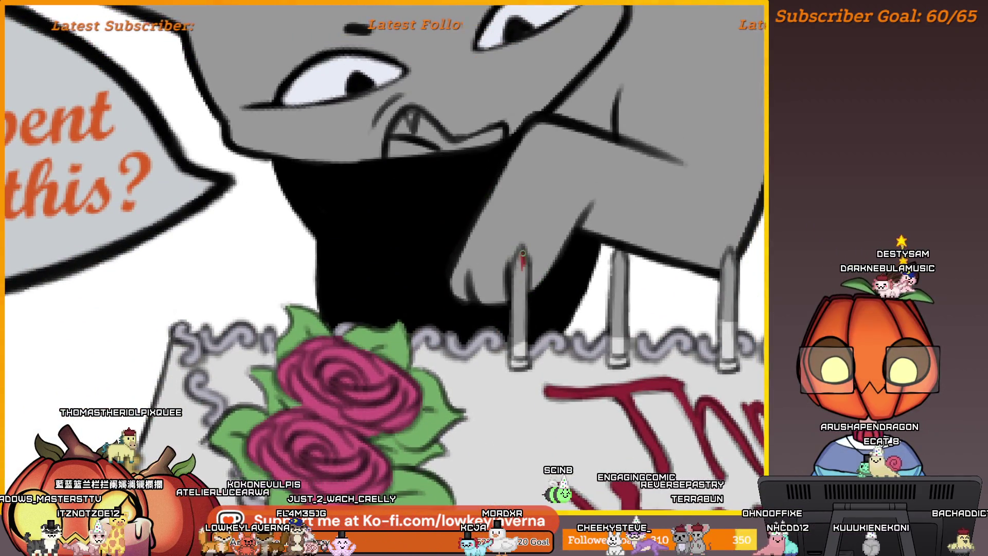
{"action": "left_click_drag", "start_coordinate": [519, 250], "coordinate": [517, 337]}
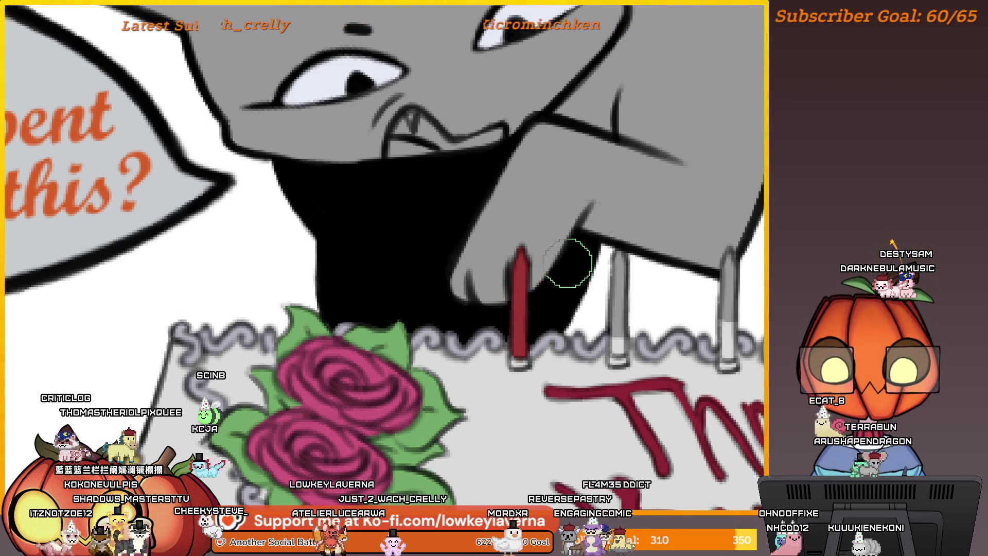
{"action": "scroll", "coordinate": [569, 261], "scroll_direction": "down", "scroll_amount": 5}
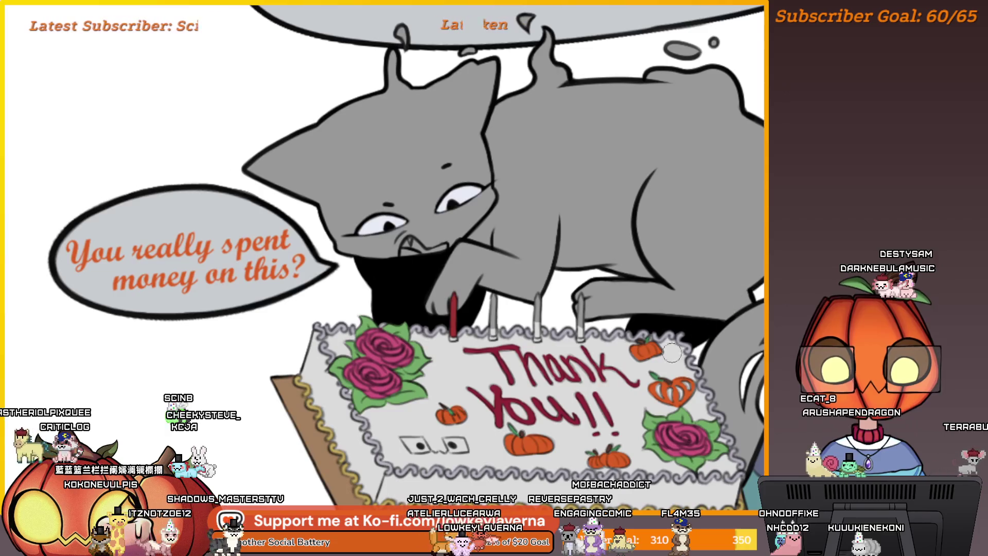
{"action": "scroll", "coordinate": [533, 317], "scroll_direction": "up", "scroll_amount": 5}
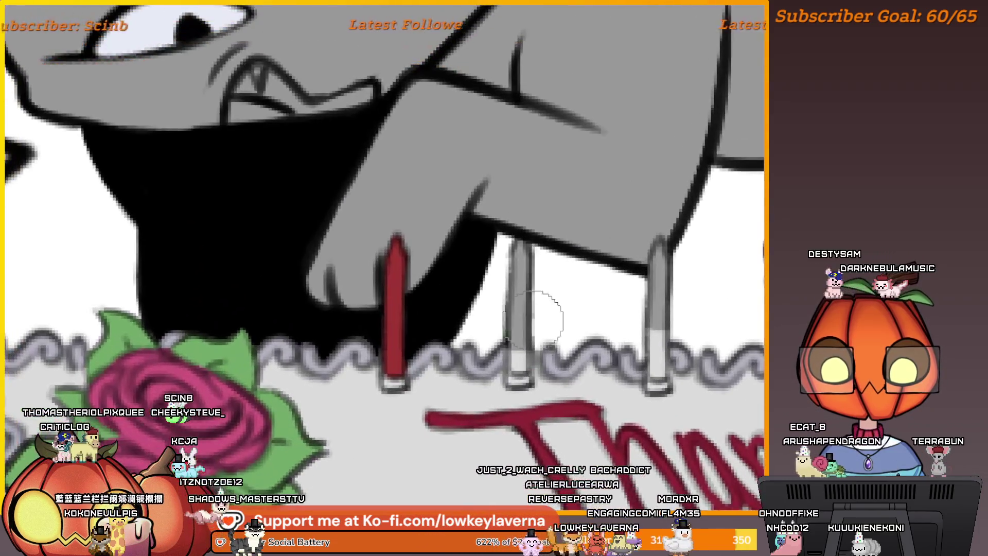
{"action": "left_click_drag", "start_coordinate": [520, 363], "coordinate": [520, 252]}
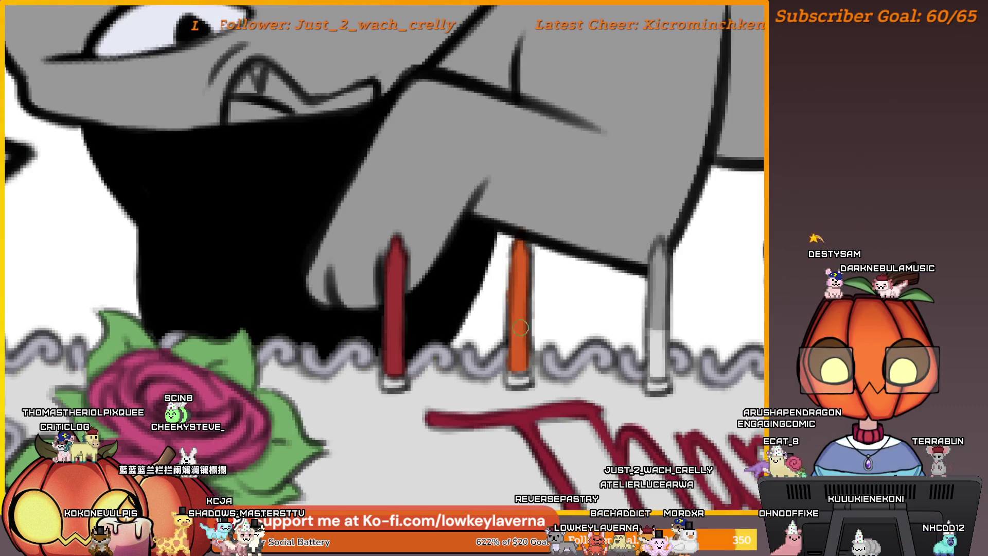
{"action": "scroll", "coordinate": [518, 369], "scroll_direction": "down", "scroll_amount": 6}
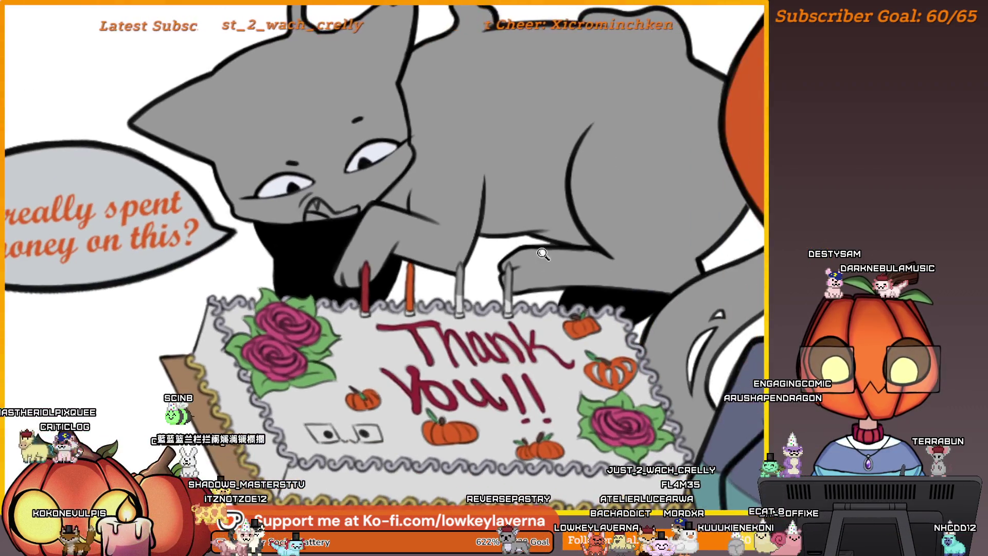
{"action": "scroll", "coordinate": [515, 217], "scroll_direction": "down", "scroll_amount": 2}
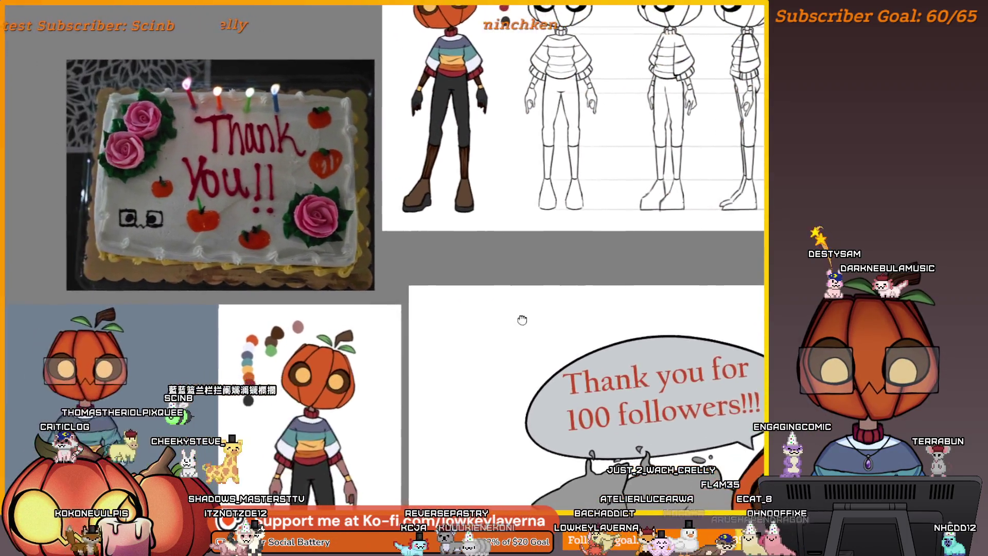
{"action": "mouse_move", "coordinate": [522, 320]}
{"action": "left_mouse_down"}
{"action": "mouse_move", "coordinate": [398, 209]}
{"action": "mouse_move", "coordinate": [352, 188]}
{"action": "mouse_move", "coordinate": [362, 104]}
{"action": "left_mouse_up"}
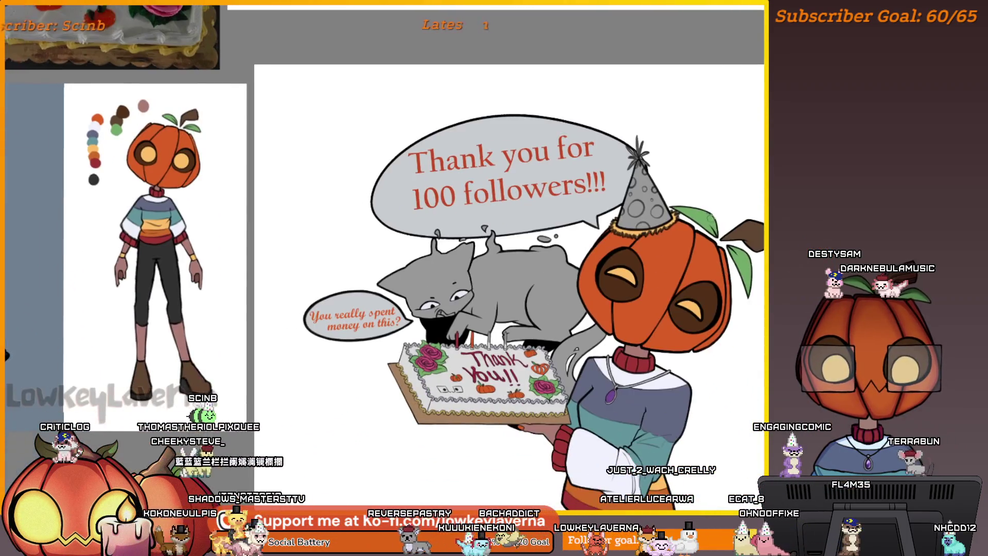
{"action": "scroll", "coordinate": [481, 343], "scroll_direction": "up", "scroll_amount": 6}
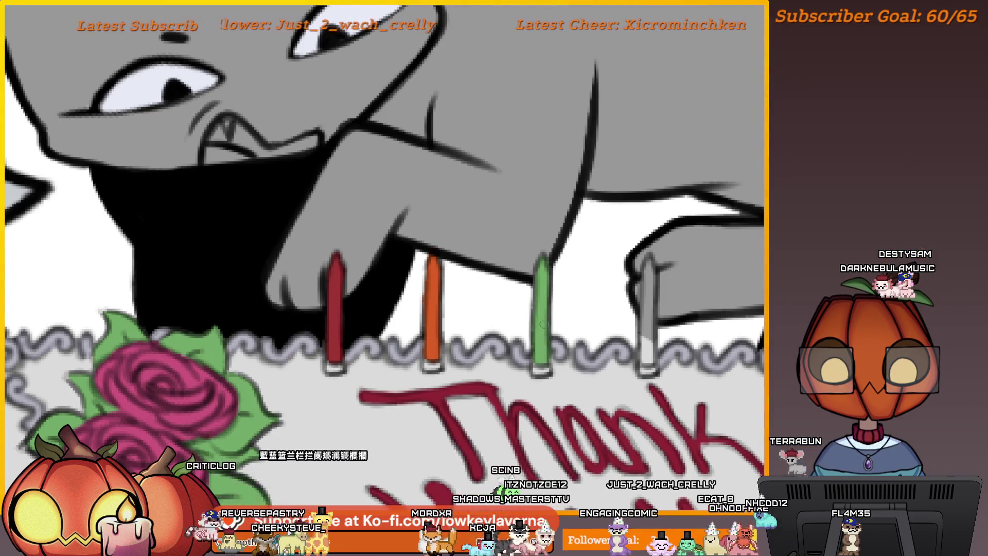
{"action": "scroll", "coordinate": [529, 303], "scroll_direction": "down", "scroll_amount": 6}
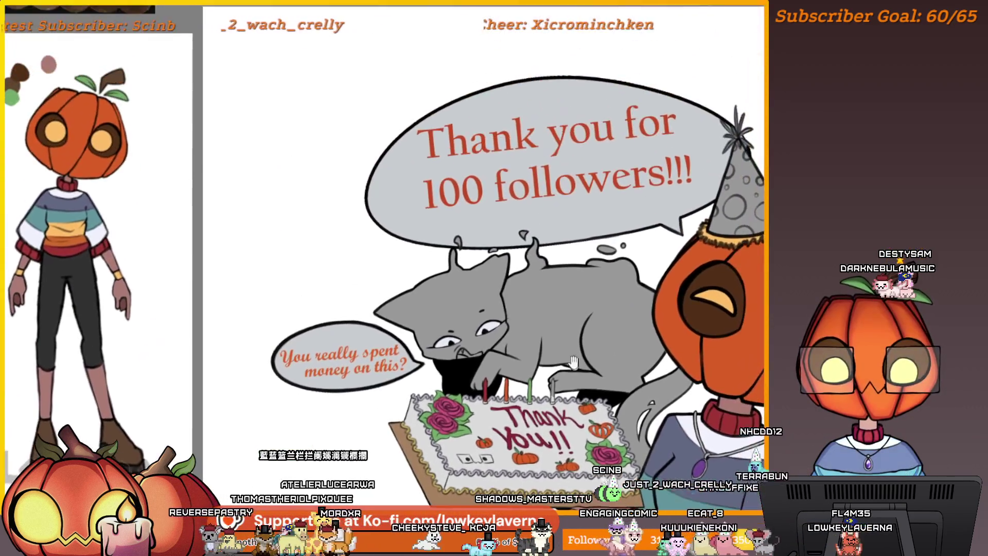
{"action": "scroll", "coordinate": [621, 291], "scroll_direction": "up", "scroll_amount": 5}
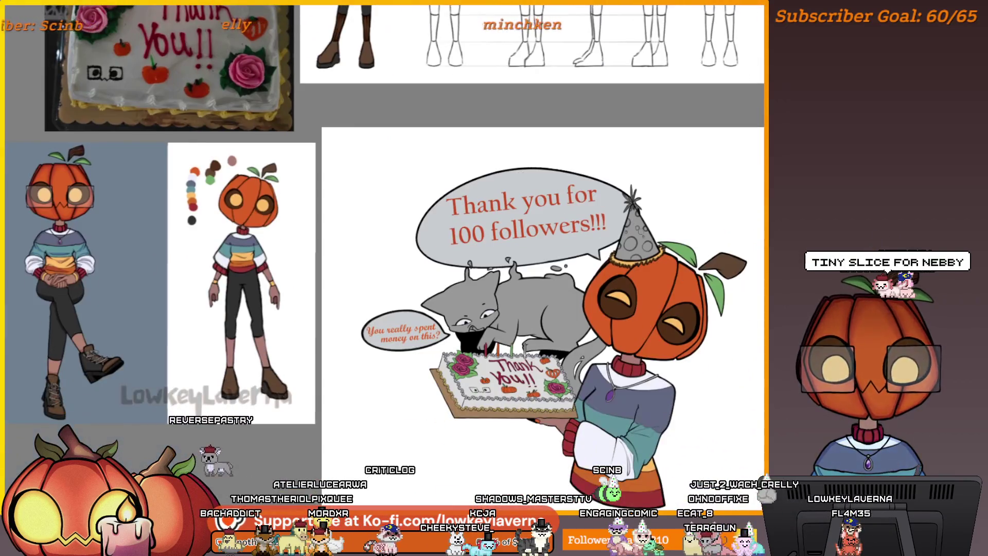
{"action": "scroll", "coordinate": [341, 274], "scroll_direction": "up", "scroll_amount": 2}
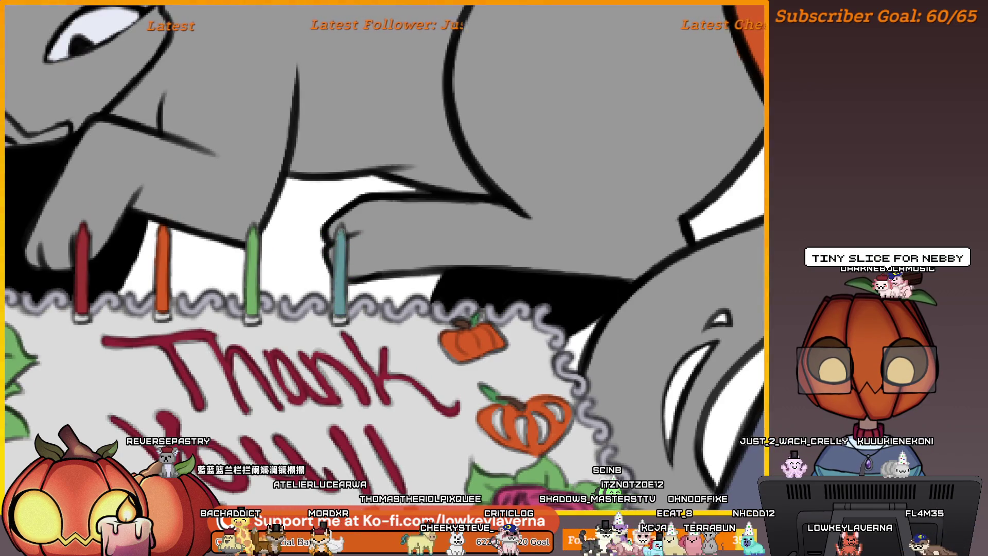
{"action": "left_click_drag", "start_coordinate": [343, 248], "coordinate": [616, 280]}
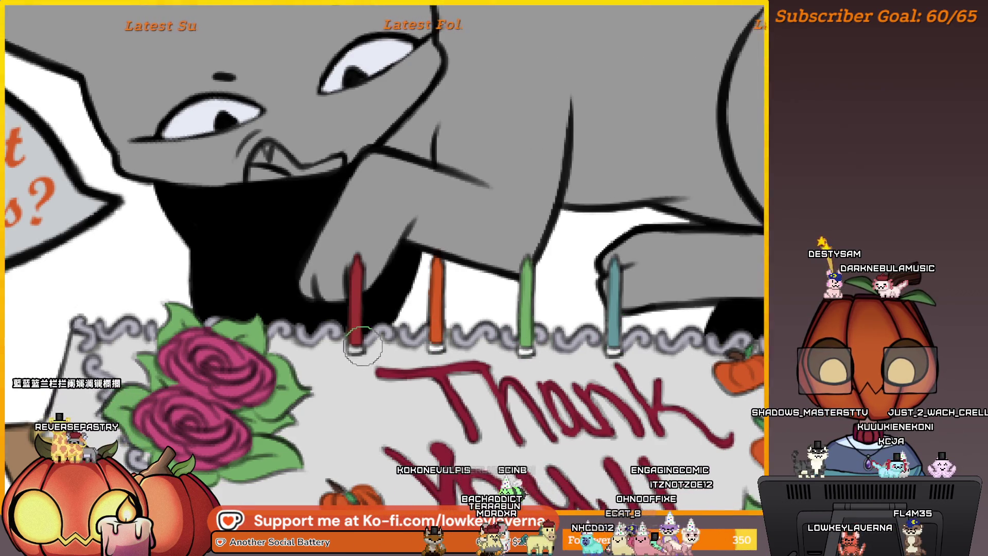
{"action": "scroll", "coordinate": [363, 346], "scroll_direction": "down", "scroll_amount": 10}
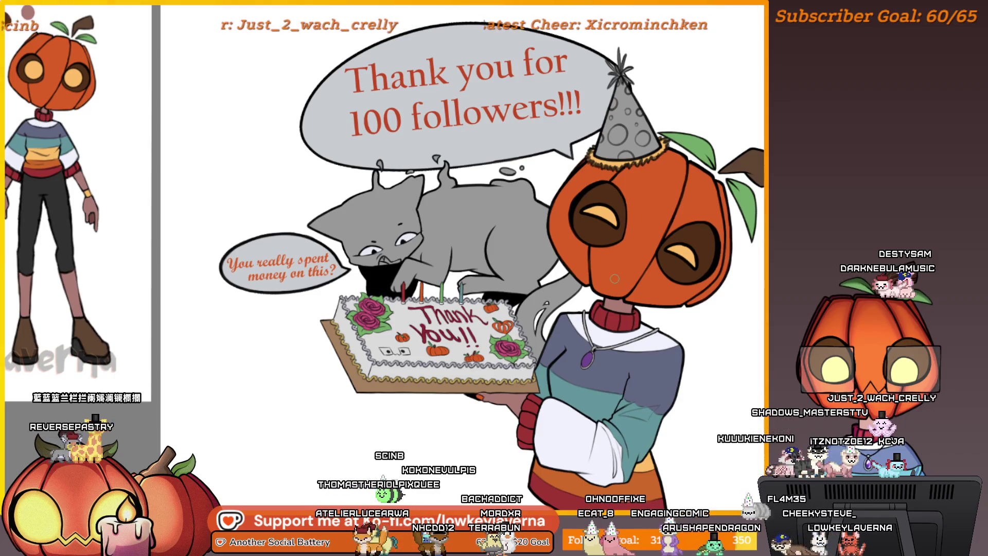
{"action": "scroll", "coordinate": [489, 277], "scroll_direction": "up", "scroll_amount": 10}
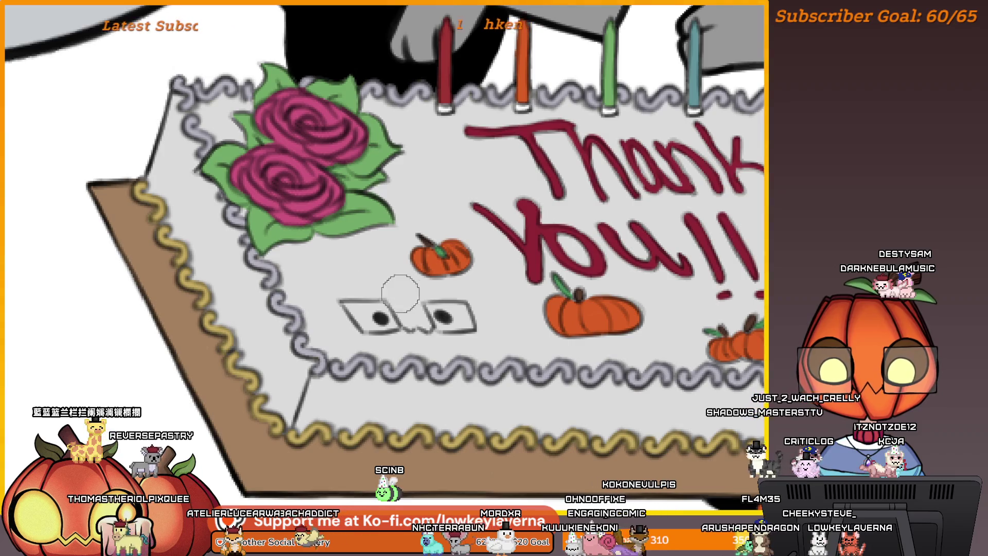
Sketch a box outline around the eyes doodle, undoing two strokes and redrawing the right side.
{"action": "mouse_move", "coordinate": [314, 291]}
{"action": "left_mouse_down"}
{"action": "mouse_move", "coordinate": [489, 289]}
{"action": "mouse_move", "coordinate": [446, 435]}
{"action": "left_mouse_up"}
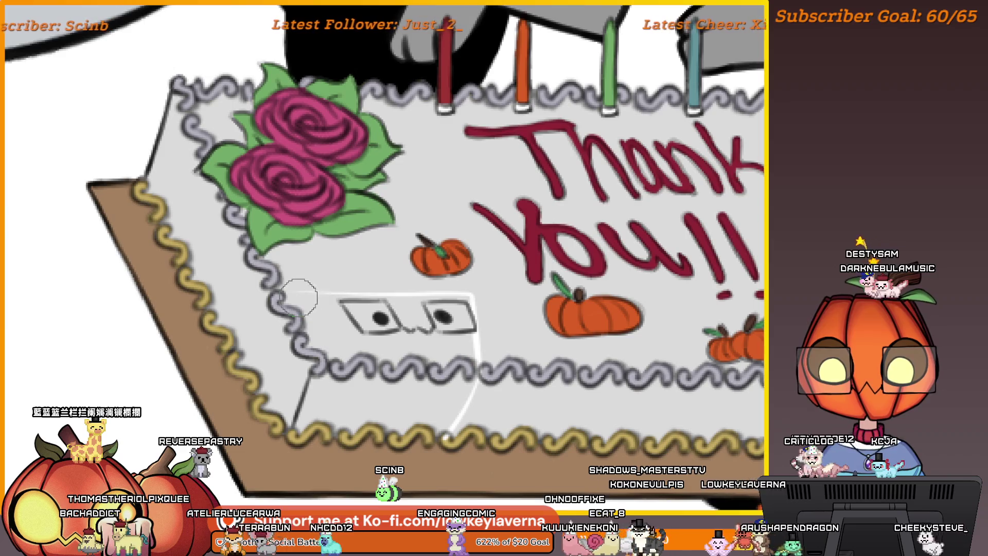
{"action": "left_click_drag", "start_coordinate": [295, 299], "coordinate": [247, 367]}
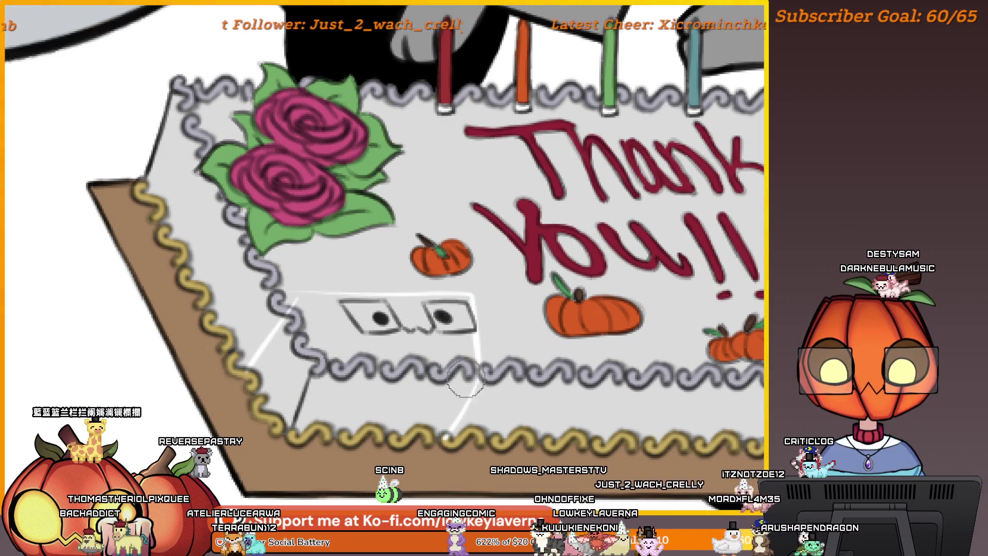
{"action": "scroll", "coordinate": [464, 384], "scroll_direction": "down", "scroll_amount": 3}
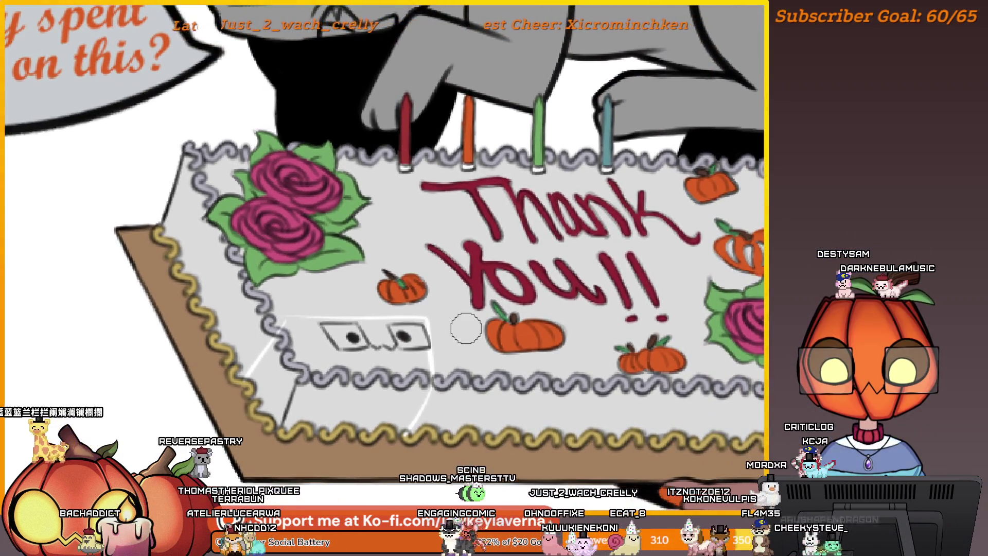
{"action": "key", "text": "ctrl+z"}
{"action": "key", "text": "ctrl+z"}
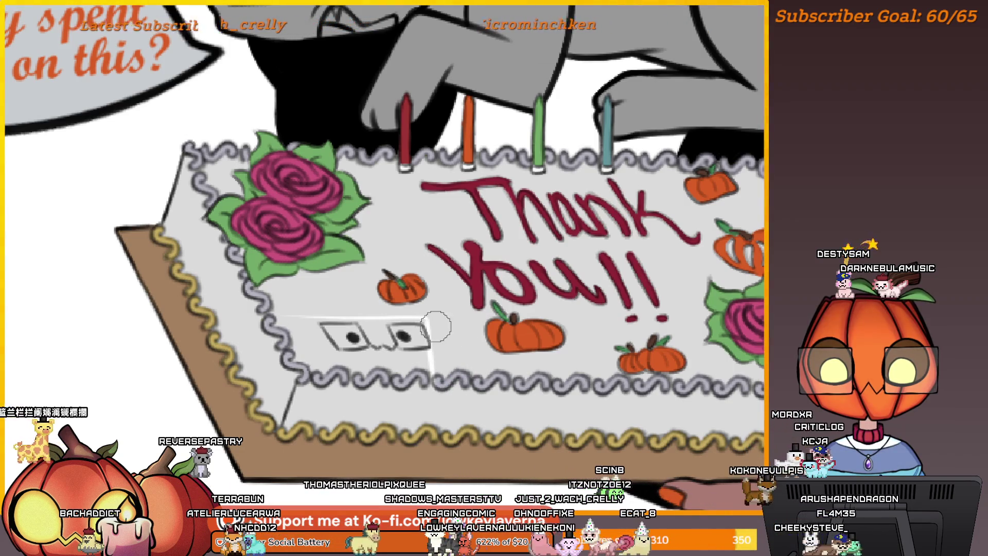
{"action": "key", "text": "ctrl+z"}
{"action": "left_click_drag", "start_coordinate": [434, 315], "coordinate": [446, 362]}
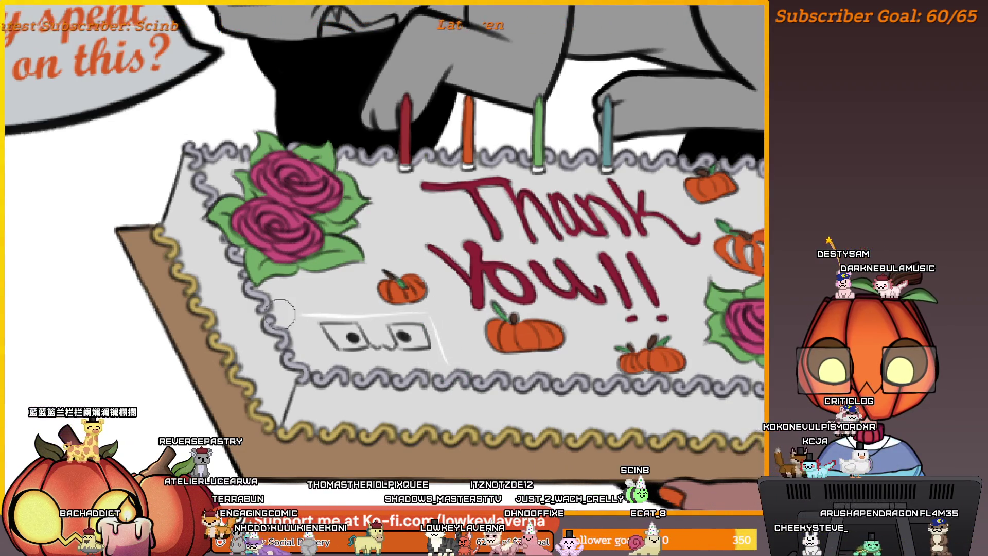
{"action": "scroll", "coordinate": [539, 356], "scroll_direction": "down", "scroll_amount": 3}
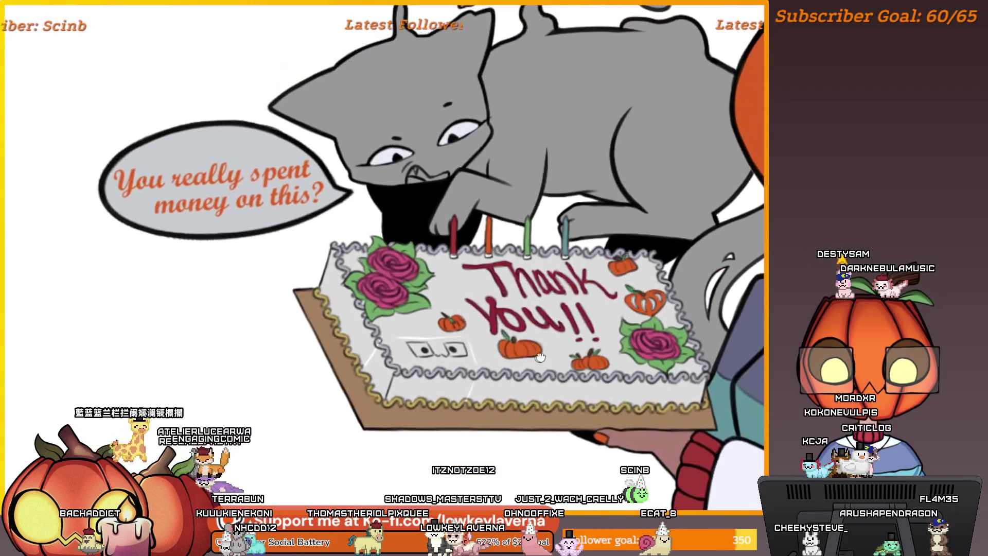
{"action": "scroll", "coordinate": [539, 357], "scroll_direction": "up", "scroll_amount": 3}
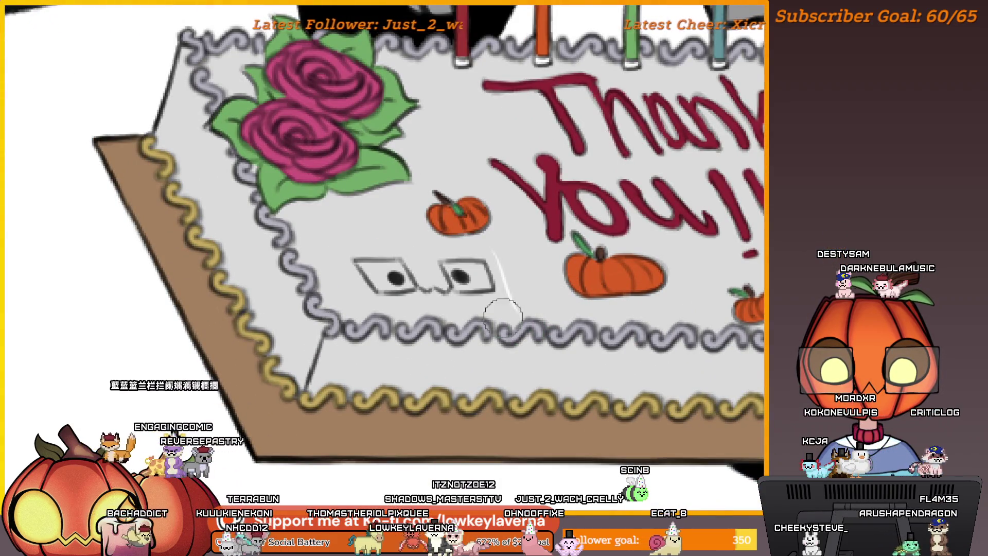
{"action": "scroll", "coordinate": [503, 312], "scroll_direction": "down", "scroll_amount": 5}
{"action": "scroll", "coordinate": [494, 372], "scroll_direction": "up", "scroll_amount": 2}
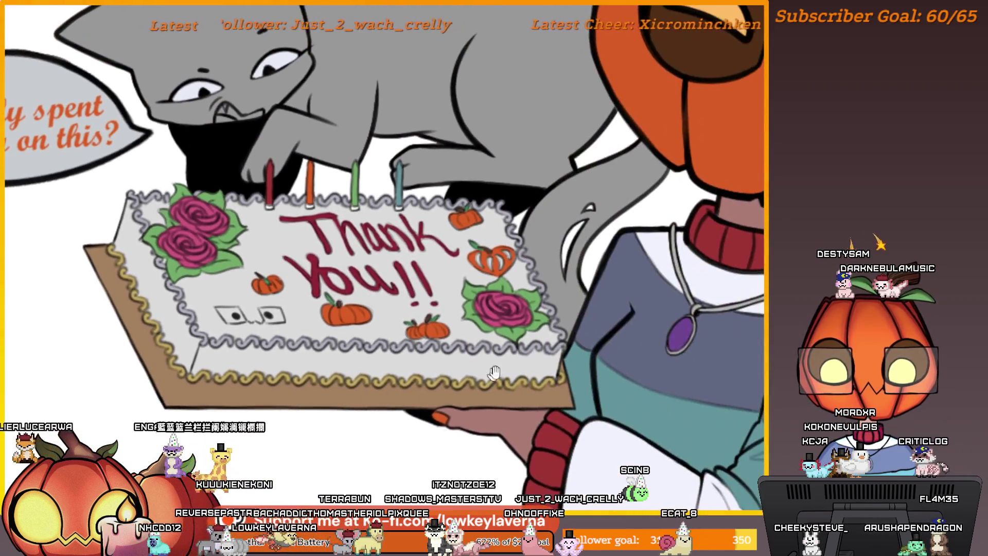
Pan the canvas to centre the cat and pumpkin character in view.
{"action": "scroll", "coordinate": [494, 371], "scroll_direction": "down", "scroll_amount": 4}
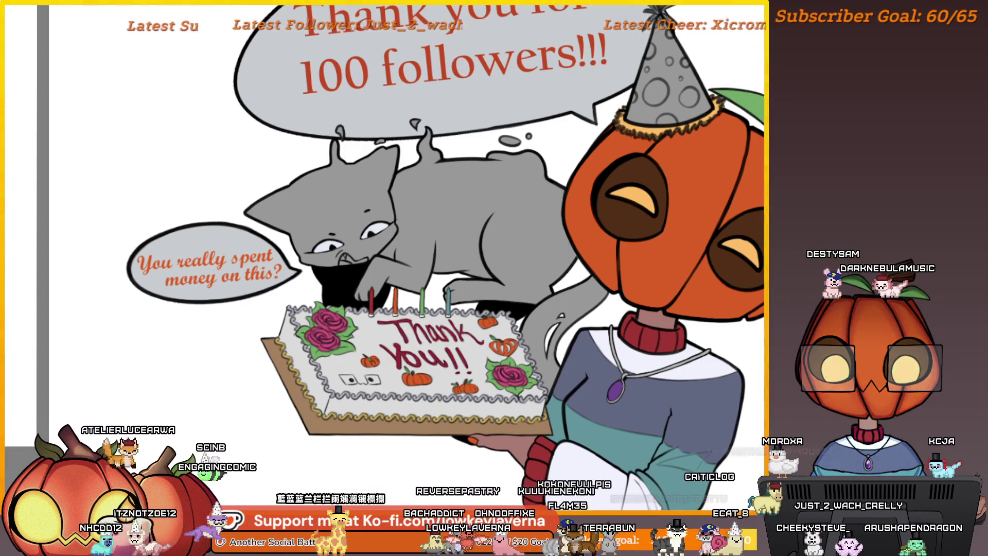
{"action": "left_click_drag", "start_coordinate": [527, 307], "coordinate": [617, 350]}
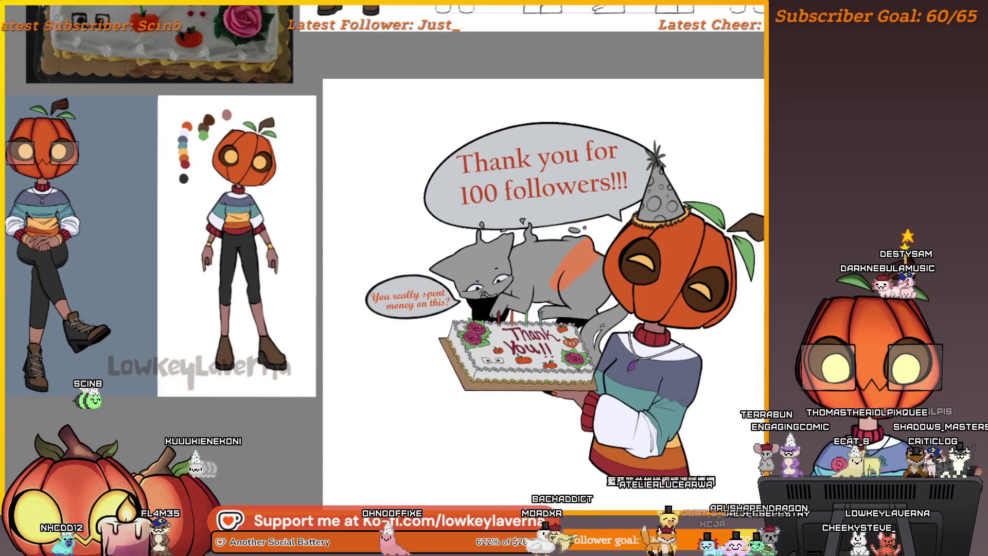
{"action": "scroll", "coordinate": [570, 280], "scroll_direction": "up", "scroll_amount": 5}
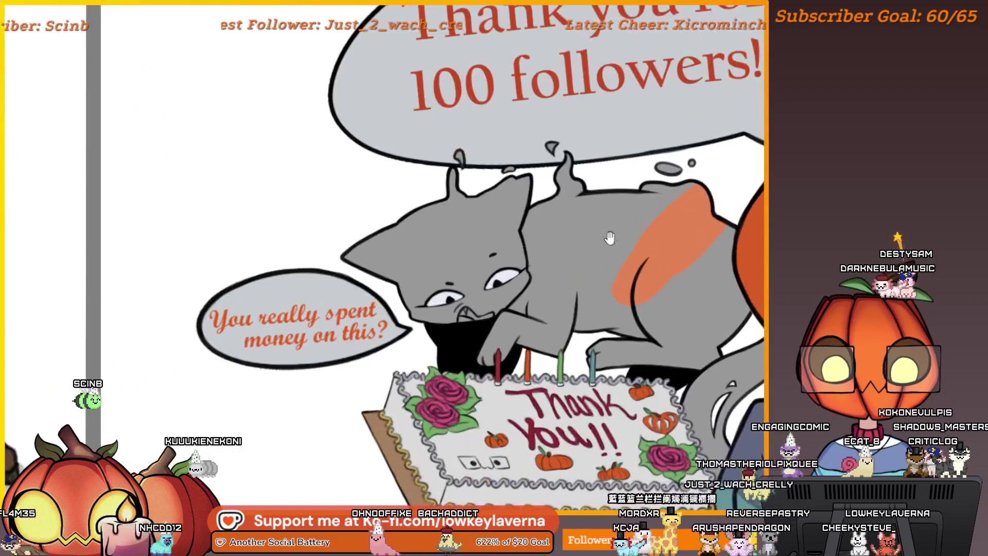
Paint the cat's back and head orange, redoing an oversized first fill.
{"action": "mouse_move", "coordinate": [544, 271]}
{"action": "left_mouse_down"}
{"action": "mouse_move", "coordinate": [581, 257]}
{"action": "mouse_move", "coordinate": [515, 232]}
{"action": "mouse_move", "coordinate": [561, 195]}
{"action": "mouse_move", "coordinate": [548, 165]}
{"action": "left_mouse_up"}
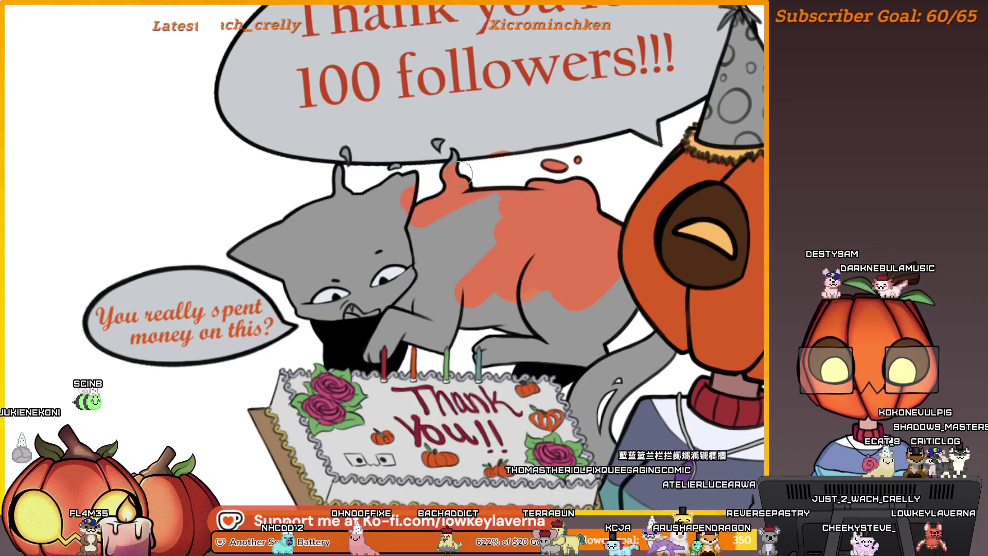
{"action": "key", "text": "ctrl+z"}
{"action": "mouse_move", "coordinate": [457, 191]}
{"action": "left_mouse_down"}
{"action": "mouse_move", "coordinate": [545, 221]}
{"action": "mouse_move", "coordinate": [437, 195]}
{"action": "mouse_move", "coordinate": [309, 231]}
{"action": "mouse_move", "coordinate": [387, 250]}
{"action": "left_mouse_up"}
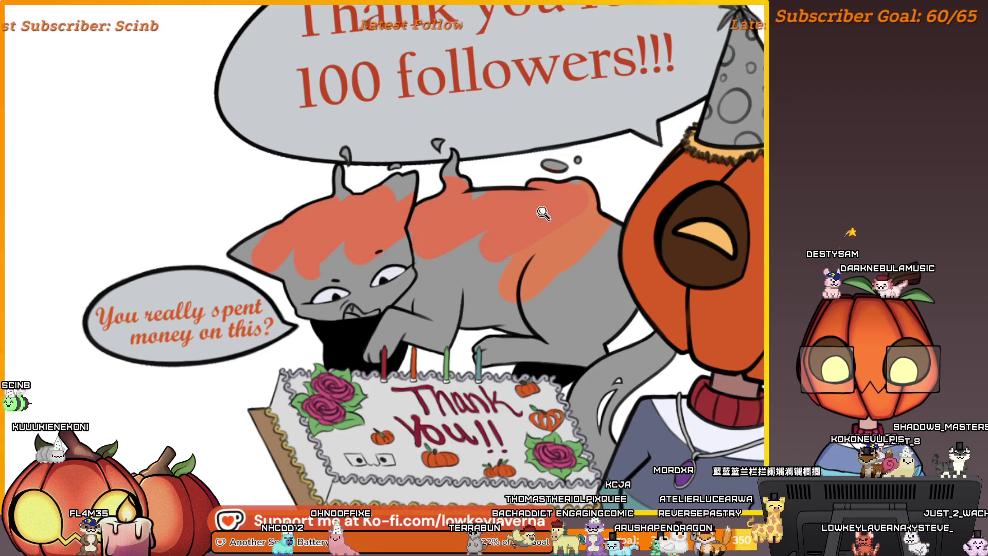
Add darker orange shading strokes across the cat's back.
{"action": "scroll", "coordinate": [387, 249], "scroll_direction": "down", "scroll_amount": 3}
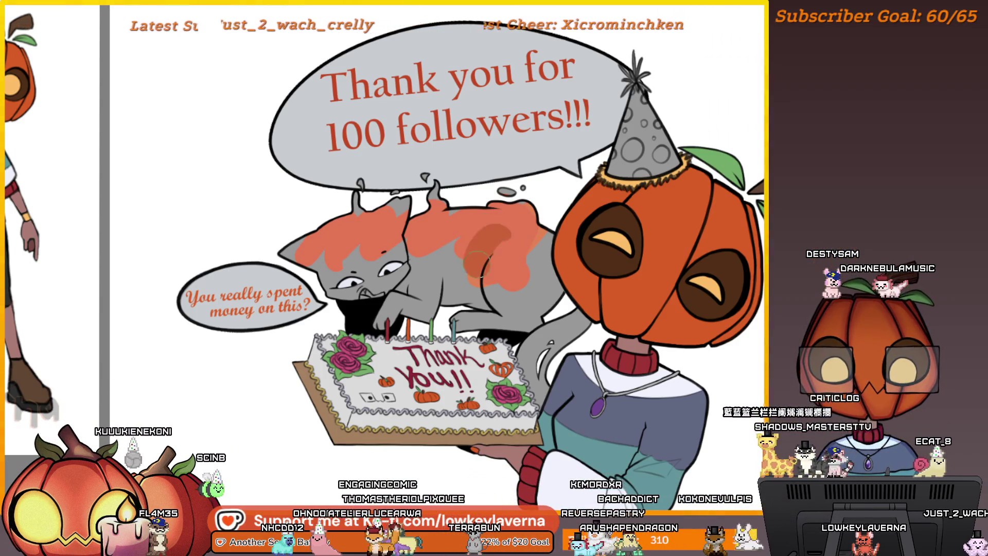
{"action": "scroll", "coordinate": [530, 258], "scroll_direction": "up", "scroll_amount": 1}
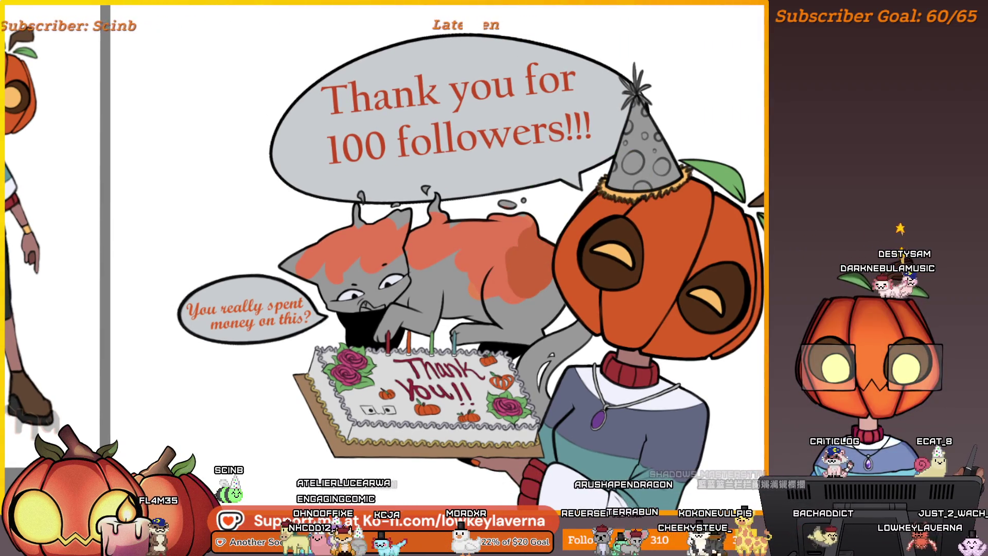
{"action": "mouse_move", "coordinate": [540, 230]}
{"action": "left_mouse_down"}
{"action": "mouse_move", "coordinate": [530, 244]}
{"action": "mouse_move", "coordinate": [479, 255]}
{"action": "mouse_move", "coordinate": [332, 271]}
{"action": "left_mouse_up"}
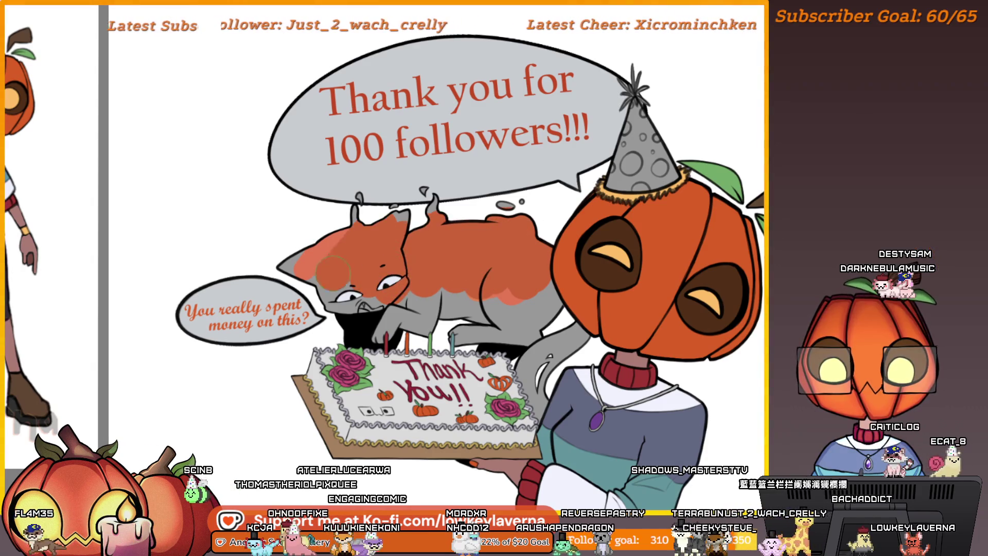
{"action": "mouse_move", "coordinate": [552, 285]}
{"action": "left_mouse_down"}
{"action": "mouse_move", "coordinate": [540, 265]}
{"action": "mouse_move", "coordinate": [523, 307]}
{"action": "mouse_move", "coordinate": [469, 305]}
{"action": "left_mouse_up"}
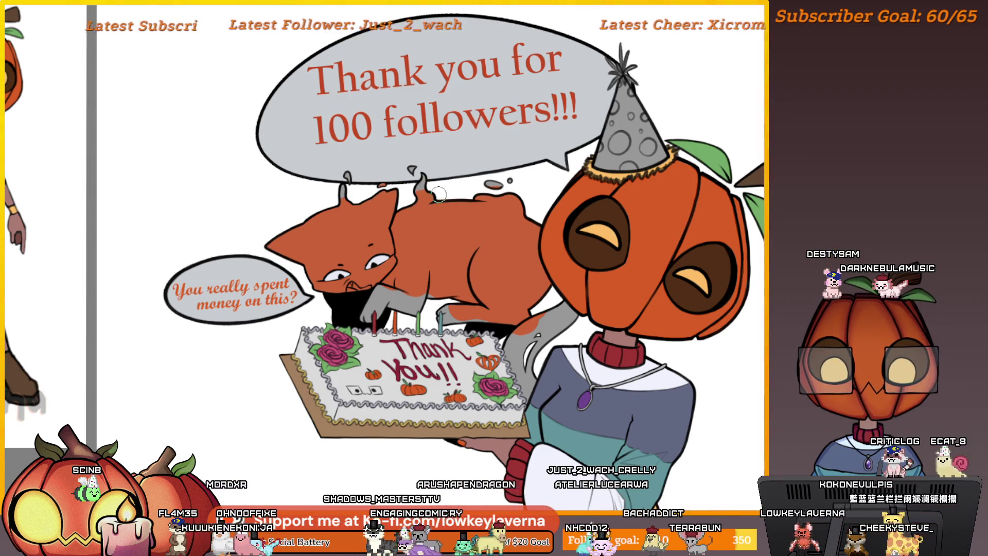
{"action": "scroll", "coordinate": [512, 383], "scroll_direction": "up", "scroll_amount": 3}
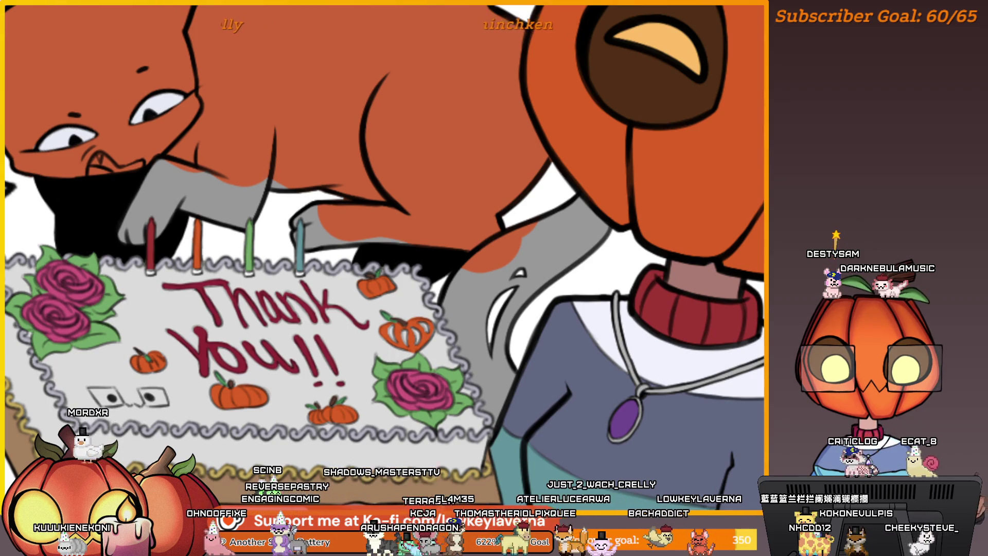
Paint the cat's remaining grey tail and legs orange.
{"action": "mouse_move", "coordinate": [502, 421]}
{"action": "left_mouse_down"}
{"action": "mouse_move", "coordinate": [479, 288]}
{"action": "mouse_move", "coordinate": [542, 252]}
{"action": "mouse_move", "coordinate": [607, 191]}
{"action": "left_mouse_up"}
{"action": "scroll", "coordinate": [499, 253], "scroll_direction": "down", "scroll_amount": 3}
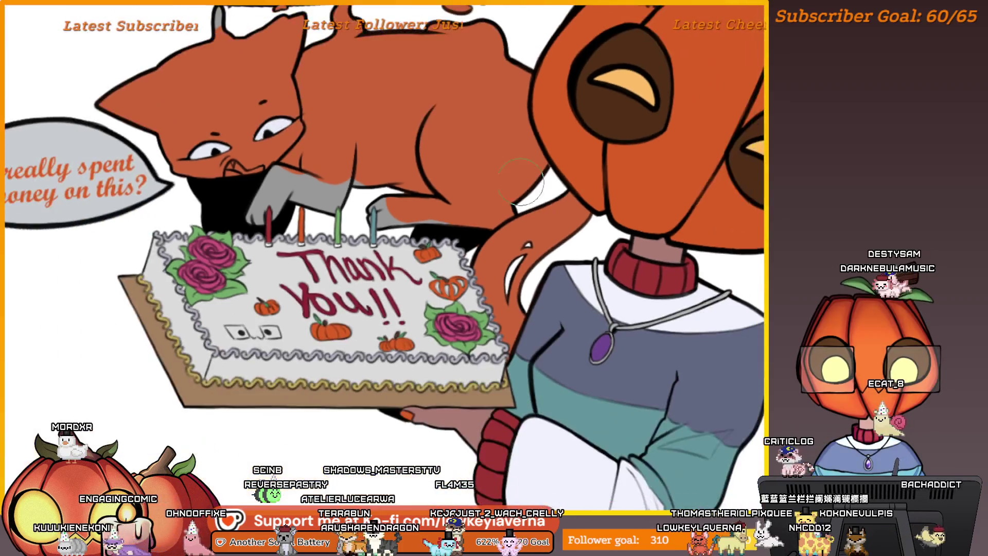
{"action": "scroll", "coordinate": [452, 296], "scroll_direction": "up", "scroll_amount": 3}
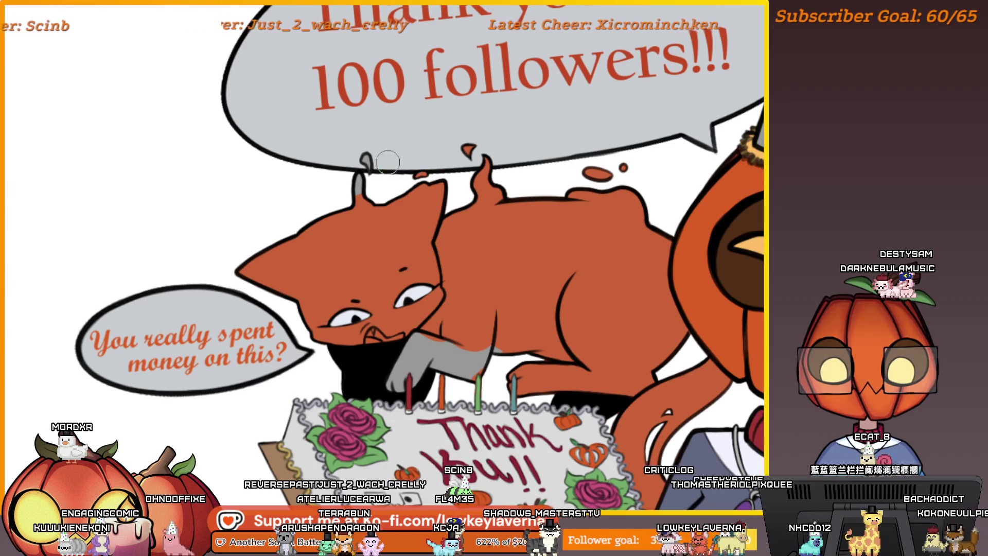
{"action": "scroll", "coordinate": [391, 160], "scroll_direction": "down", "scroll_amount": 1}
{"action": "scroll", "coordinate": [424, 123], "scroll_direction": "up", "scroll_amount": 3}
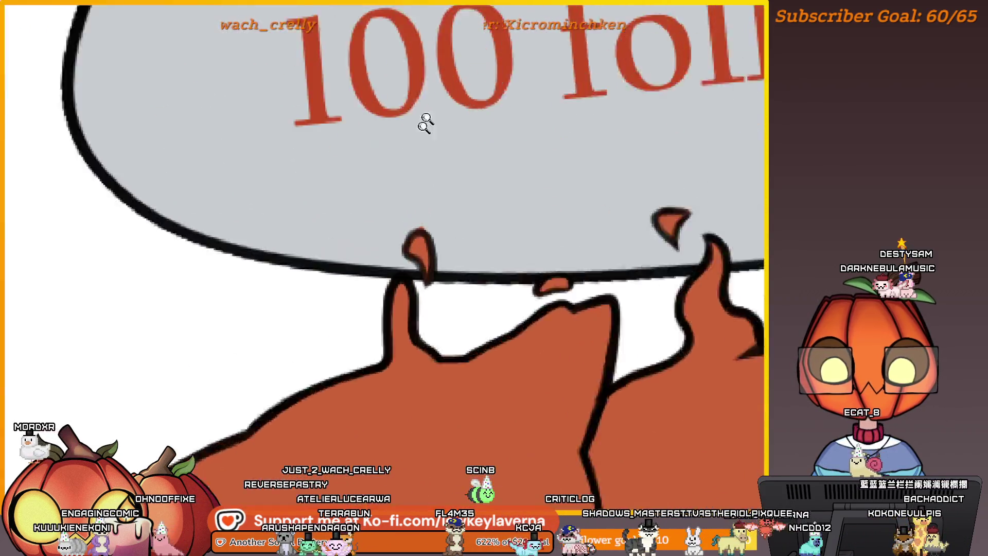
{"action": "scroll", "coordinate": [425, 123], "scroll_direction": "up", "scroll_amount": 1}
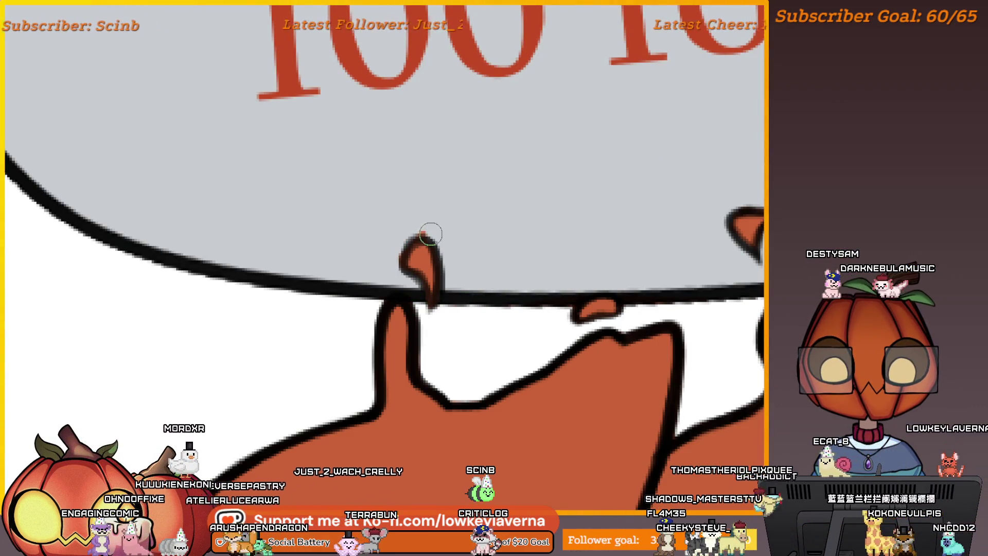
{"action": "scroll", "coordinate": [463, 260], "scroll_direction": "right", "scroll_amount": 5}
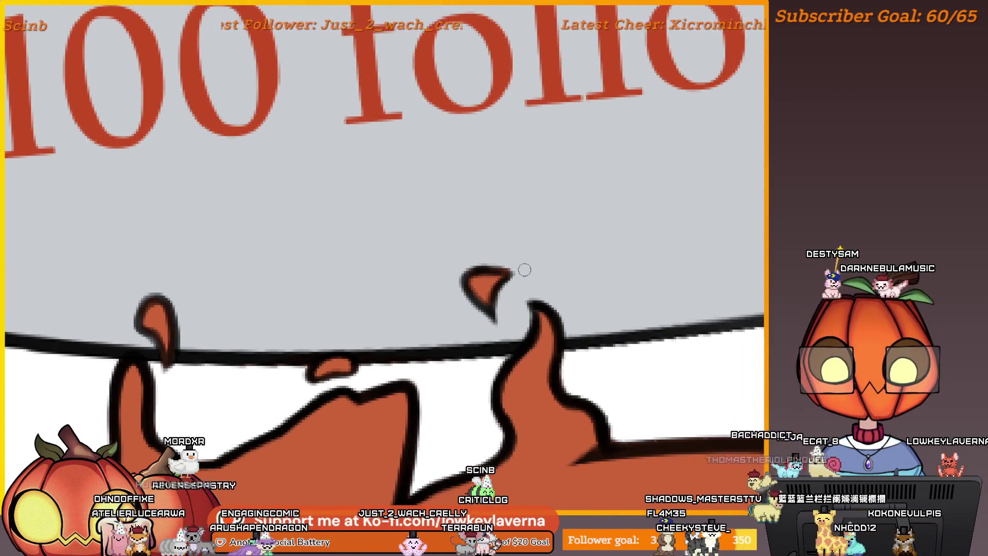
{"action": "scroll", "coordinate": [542, 238], "scroll_direction": "down", "scroll_amount": 3}
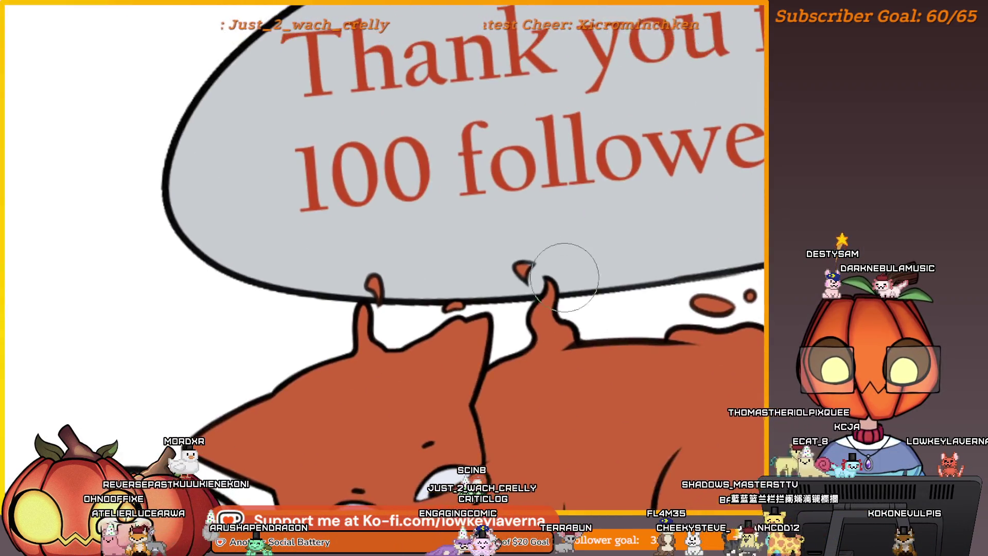
{"action": "scroll", "coordinate": [569, 269], "scroll_direction": "up", "scroll_amount": 3}
{"action": "scroll", "coordinate": [566, 253], "scroll_direction": "down", "scroll_amount": 2}
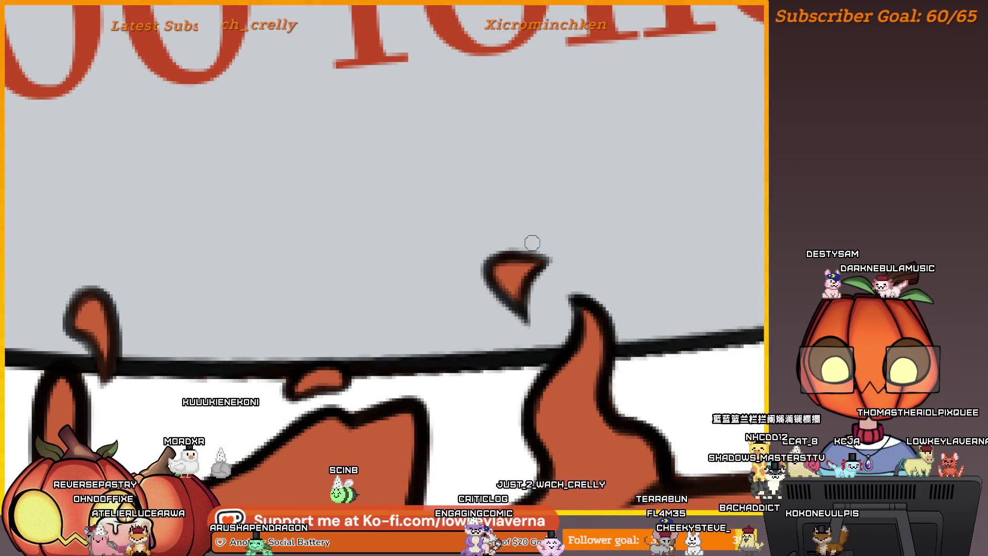
{"action": "scroll", "coordinate": [617, 283], "scroll_direction": "down", "scroll_amount": 3}
{"action": "scroll", "coordinate": [597, 202], "scroll_direction": "up", "scroll_amount": 2}
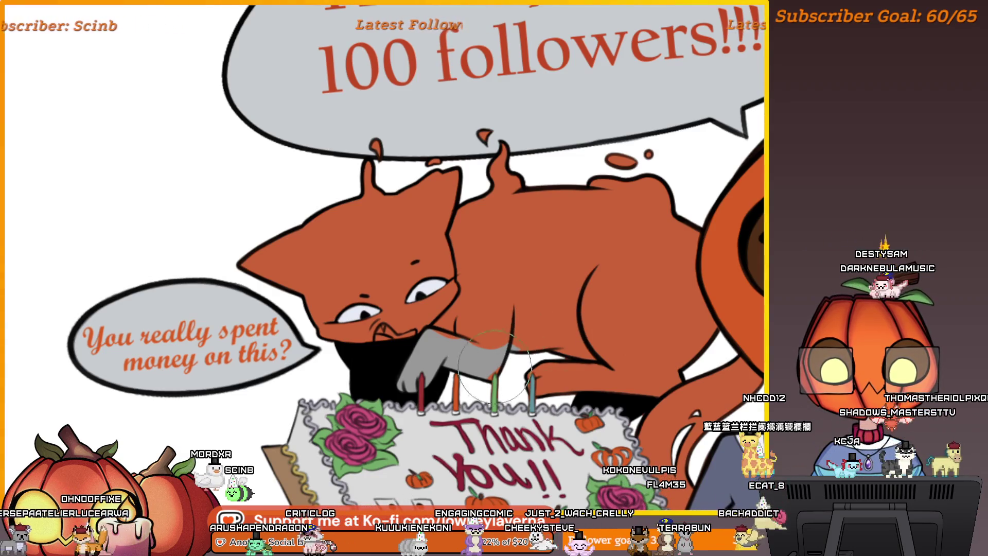
Bring the pumpkin character's head into view and mirror the canvas horizontally.
{"action": "left_click_drag", "start_coordinate": [667, 344], "coordinate": [507, 288]}
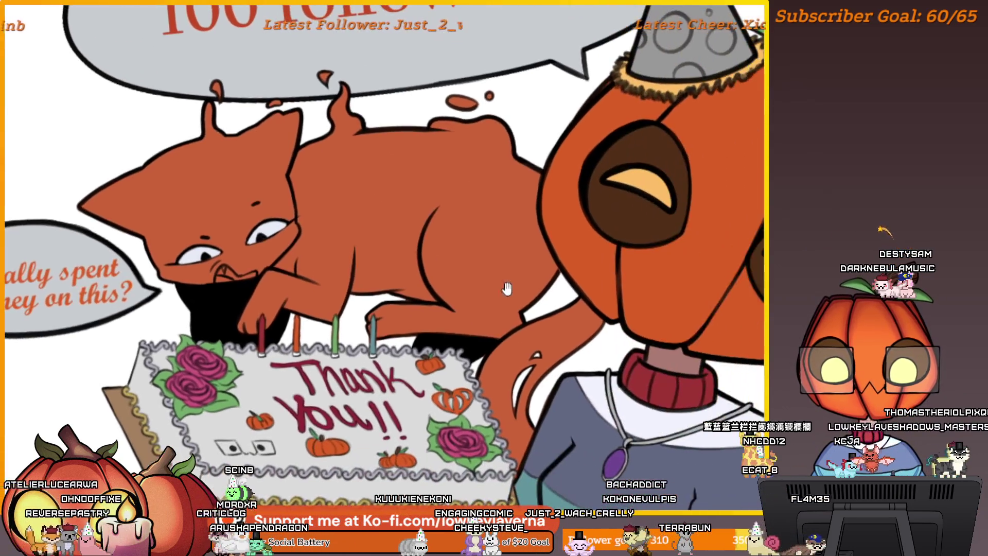
{"action": "scroll", "coordinate": [558, 296], "scroll_direction": "left", "scroll_amount": 5}
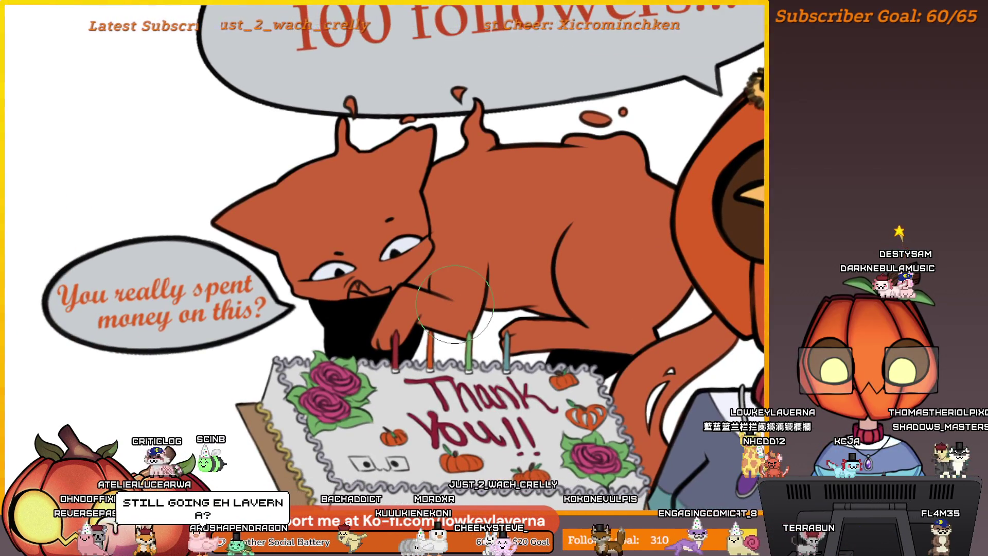
{"action": "key", "text": "m"}
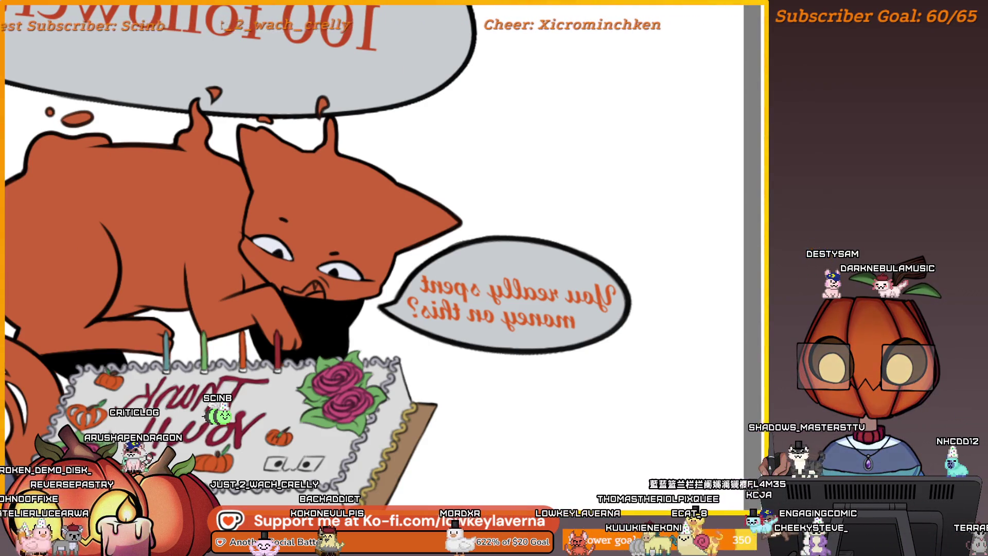
Zoom into the cat's face and preview the drawing in greyscale to check values.
{"action": "scroll", "coordinate": [353, 296], "scroll_direction": "up", "scroll_amount": 5}
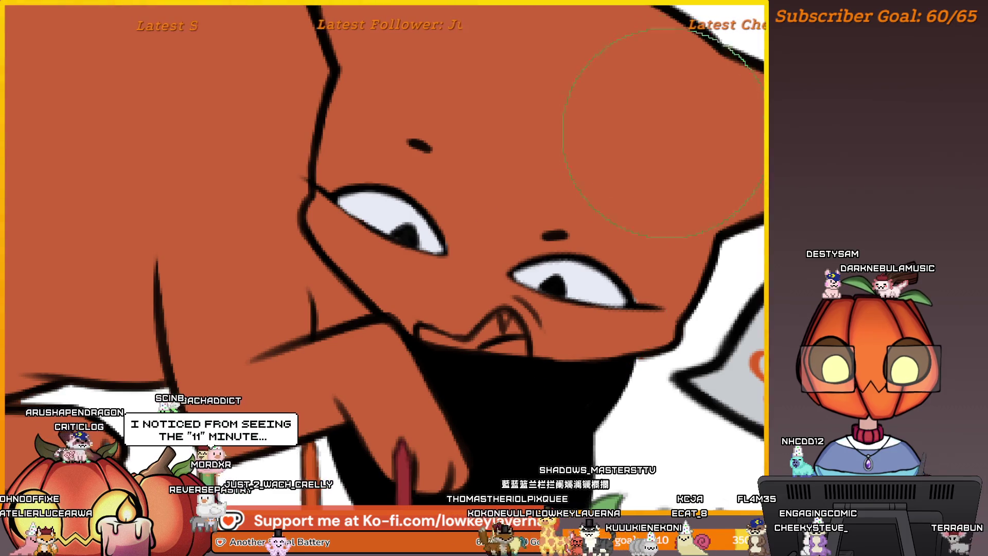
{"action": "scroll", "coordinate": [491, 266], "scroll_direction": "down", "scroll_amount": 2}
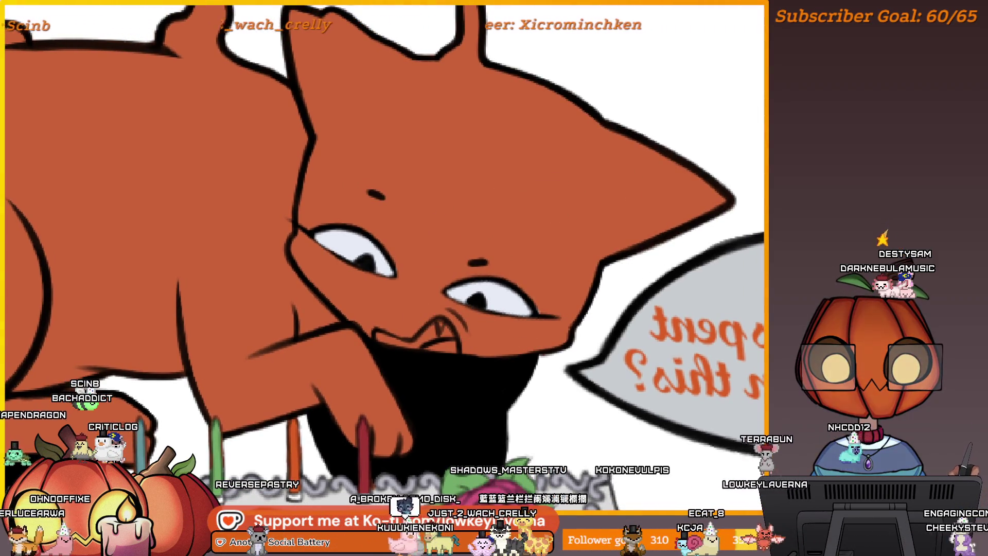
{"action": "key", "text": "g"}
{"action": "key", "text": "g"}
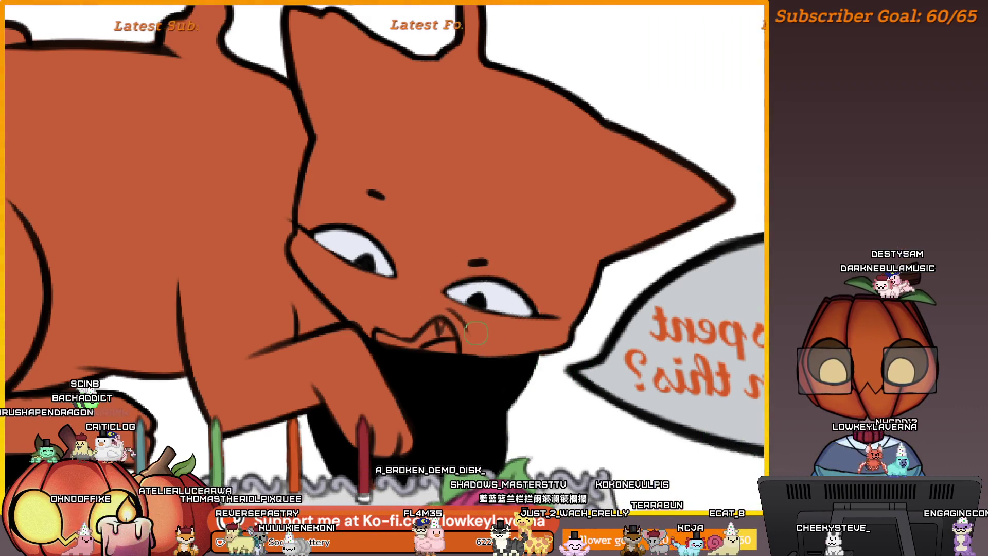
{"action": "left_click_drag", "start_coordinate": [439, 313], "coordinate": [492, 303]}
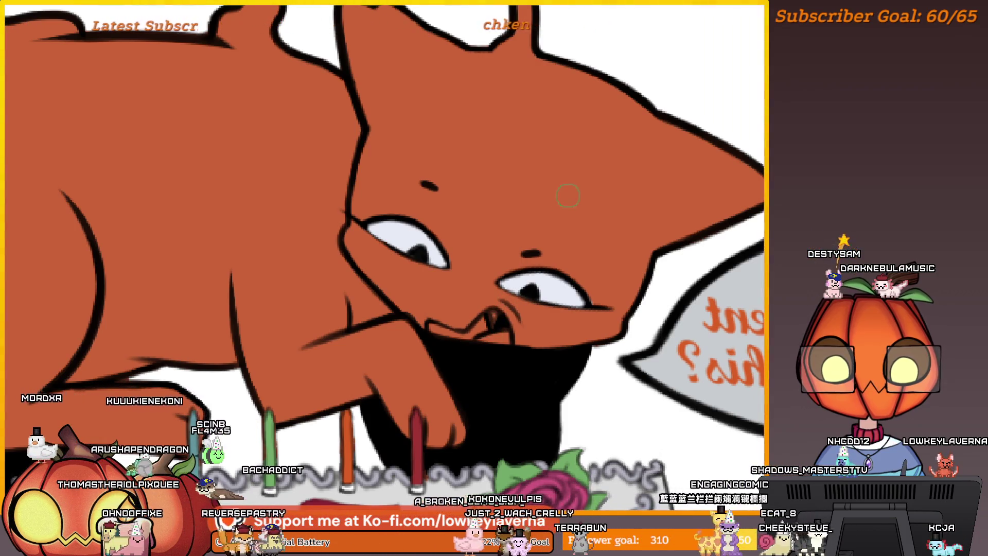
{"action": "scroll", "coordinate": [515, 299], "scroll_direction": "up", "scroll_amount": 2}
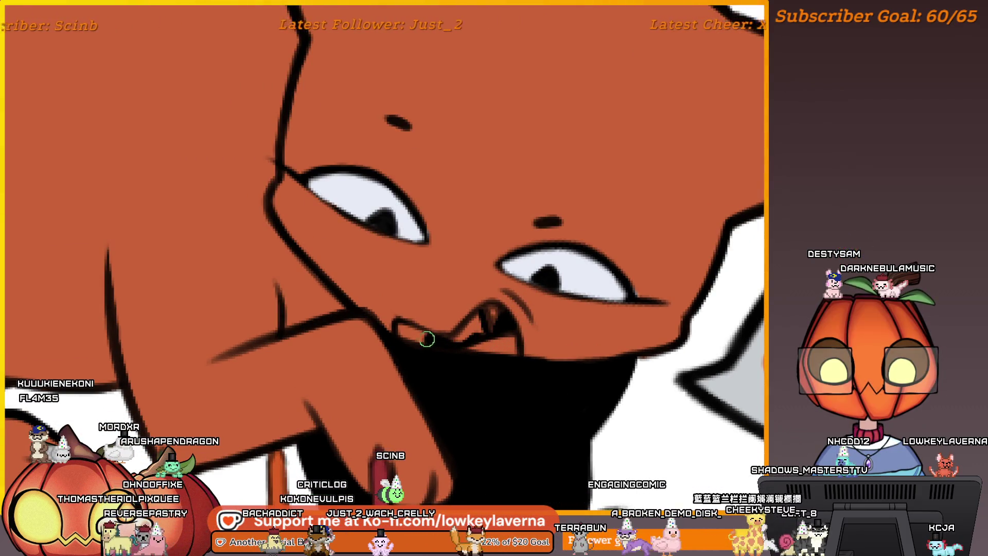
{"action": "scroll", "coordinate": [490, 302], "scroll_direction": "down", "scroll_amount": 2}
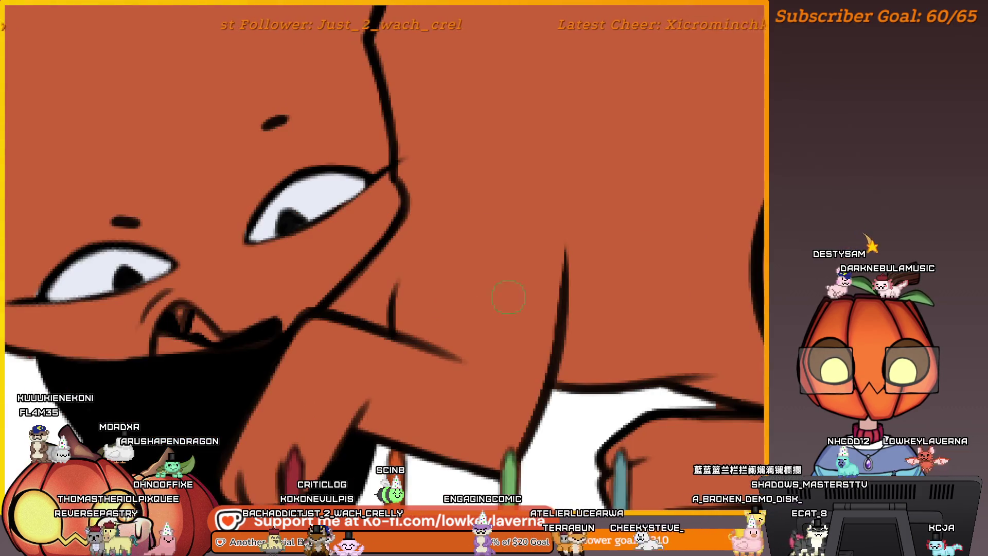
{"action": "scroll", "coordinate": [341, 295], "scroll_direction": "up", "scroll_amount": 2}
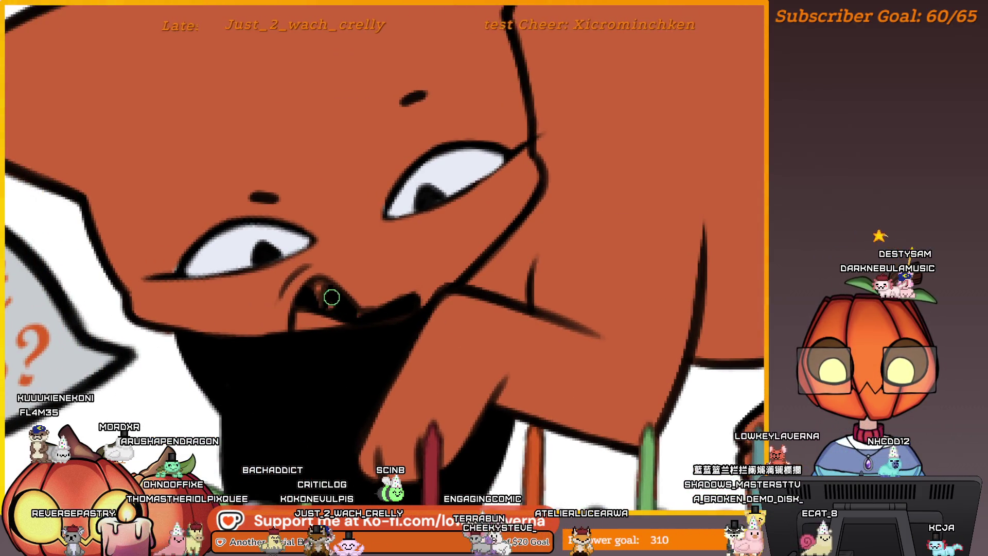
{"action": "scroll", "coordinate": [360, 293], "scroll_direction": "down", "scroll_amount": 3}
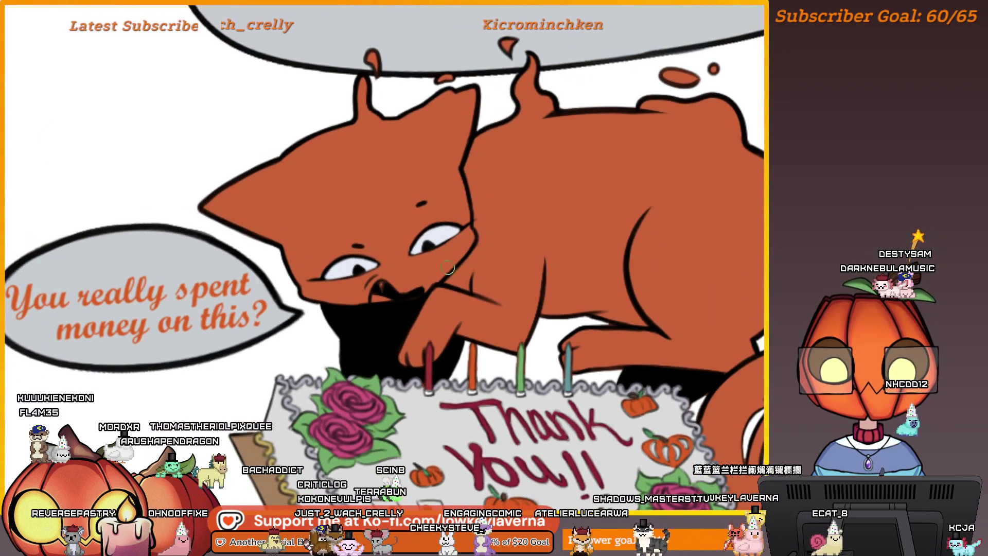
{"action": "scroll", "coordinate": [415, 217], "scroll_direction": "up", "scroll_amount": 2}
{"action": "scroll", "coordinate": [412, 312], "scroll_direction": "up", "scroll_amount": 2}
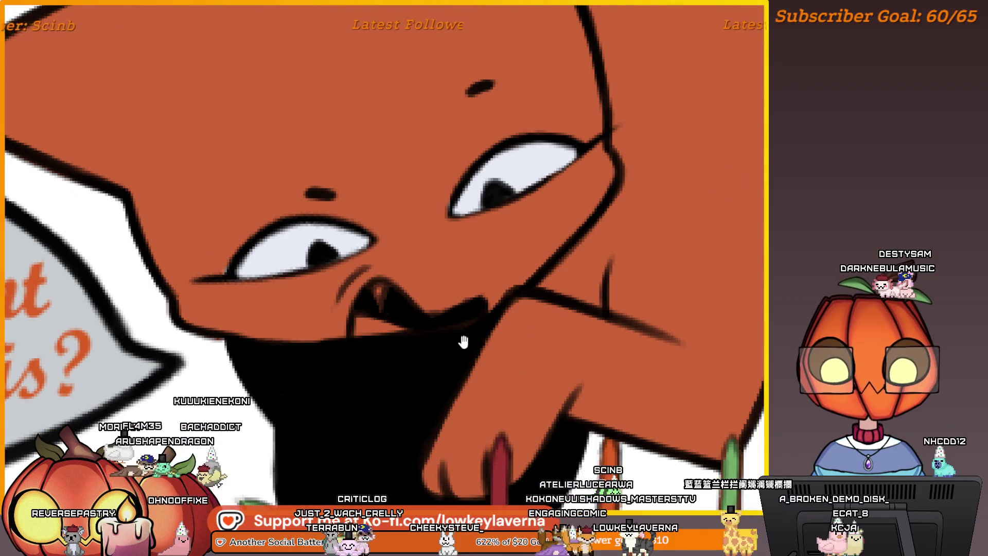
Centre the view on the cat's open mouth and make the brush much larger.
{"action": "left_click_drag", "start_coordinate": [463, 342], "coordinate": [494, 314]}
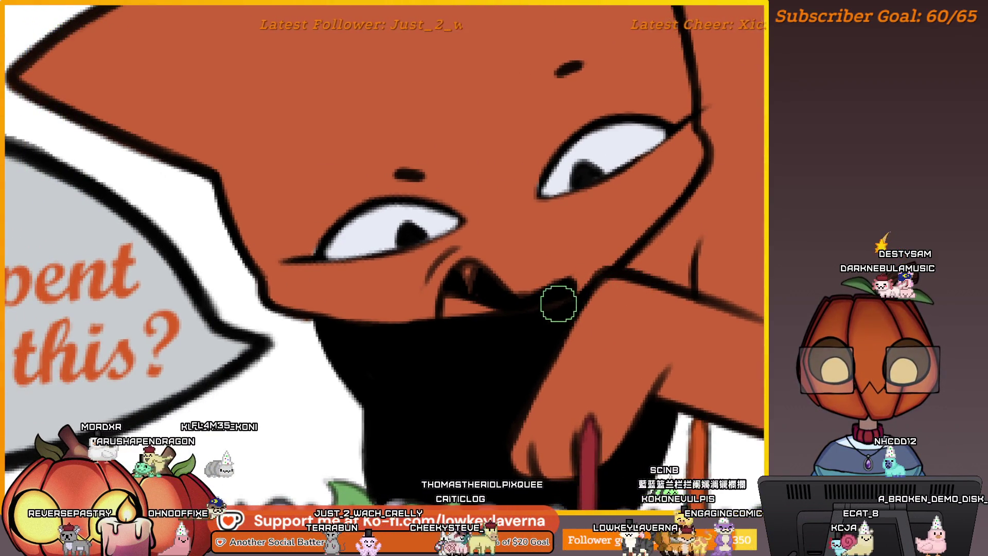
{"action": "left_click_drag", "start_coordinate": [558, 300], "coordinate": [542, 331]}
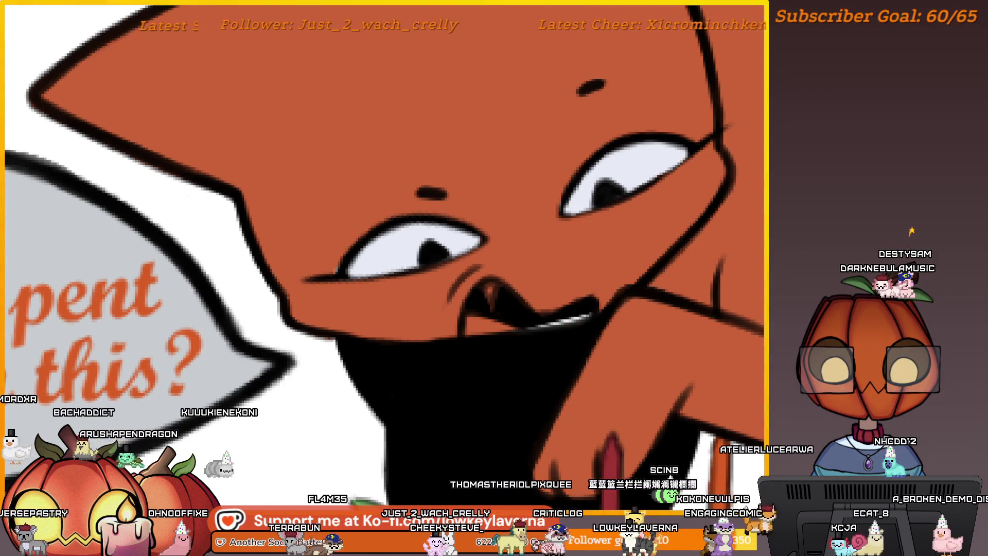
{"action": "key", "text": "bracketright"}
{"action": "key", "text": "bracketright"}
{"action": "key", "text": "bracketright"}
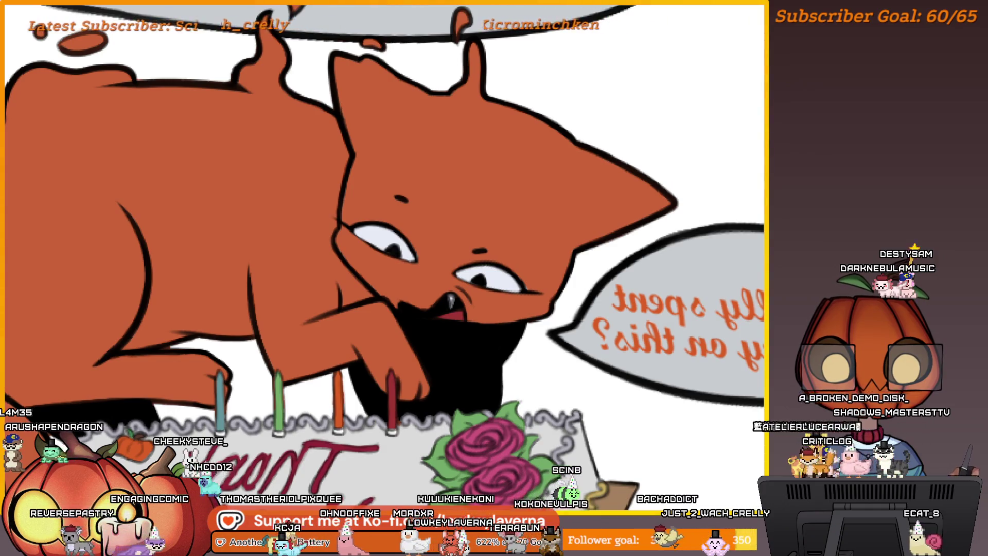
Flip the canvas view back to normal with M and zoom to check the painted mouth.
{"action": "scroll", "coordinate": [487, 282], "scroll_direction": "up", "scroll_amount": 3}
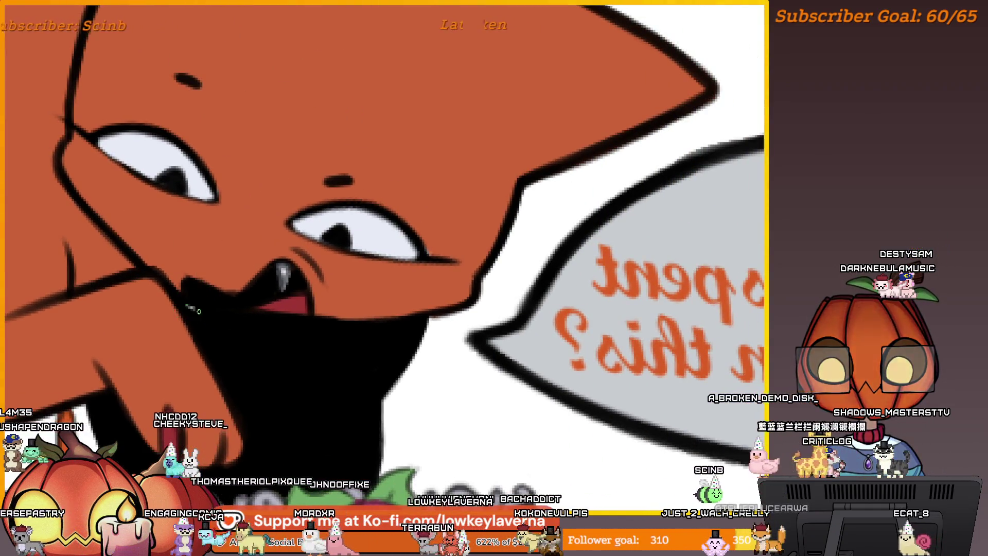
{"action": "key", "text": "m"}
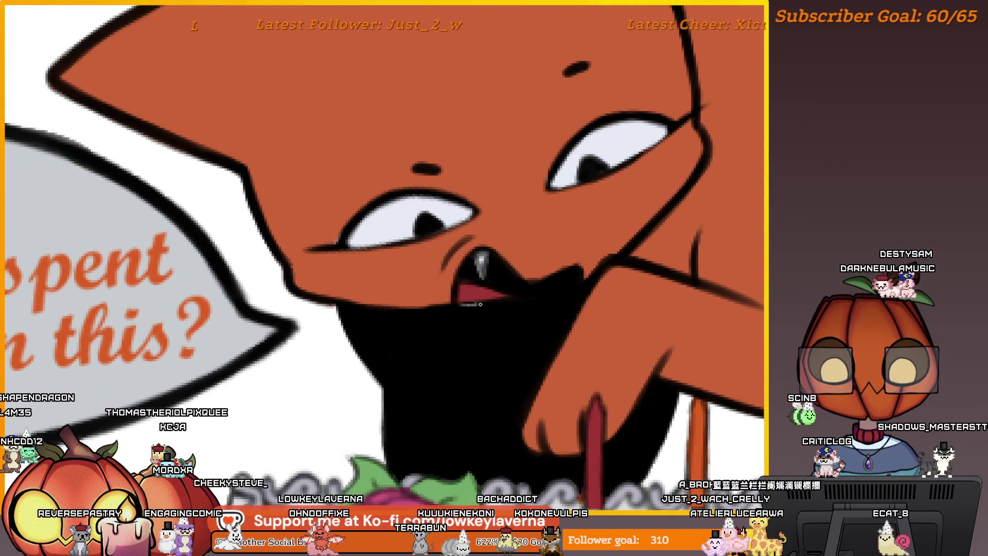
{"action": "scroll", "coordinate": [566, 281], "scroll_direction": "down", "scroll_amount": 5}
{"action": "scroll", "coordinate": [551, 286], "scroll_direction": "up", "scroll_amount": 4}
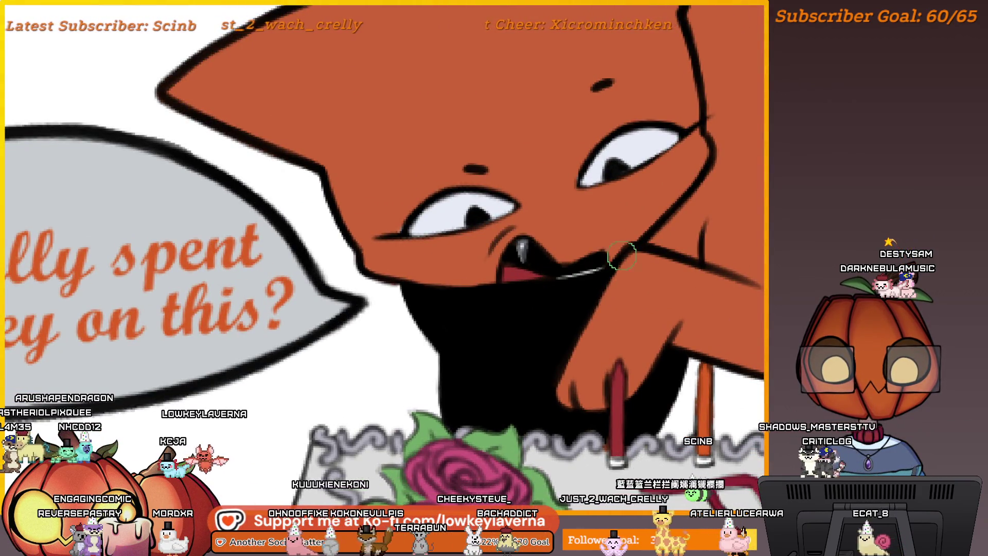
{"action": "scroll", "coordinate": [584, 288], "scroll_direction": "up", "scroll_amount": 2}
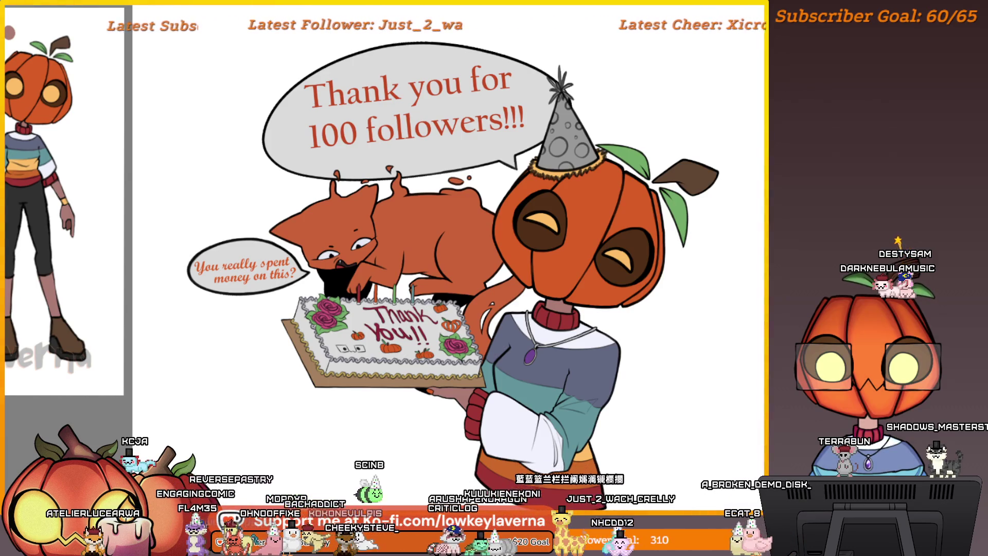
{"action": "key", "text": "alt+f"}
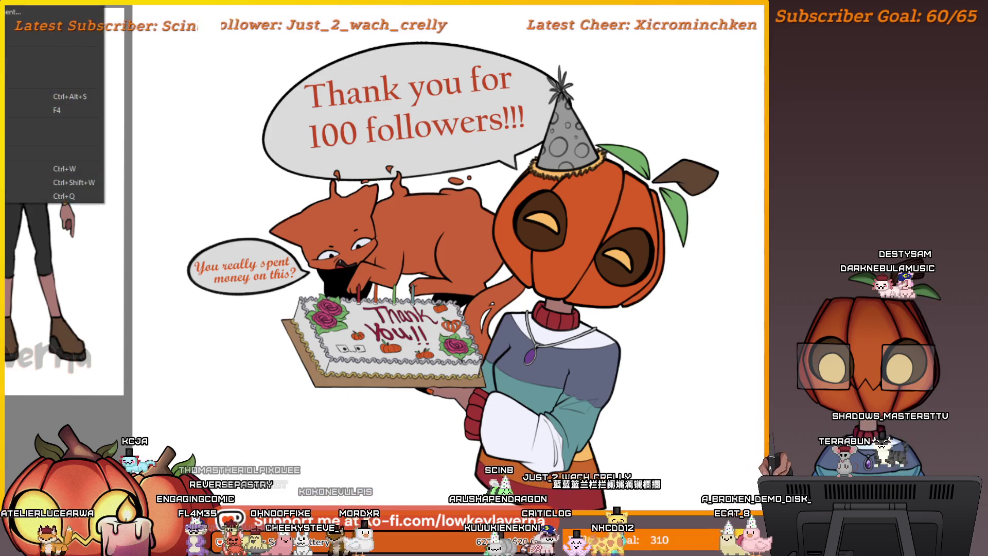
{"action": "key", "text": "Escape"}
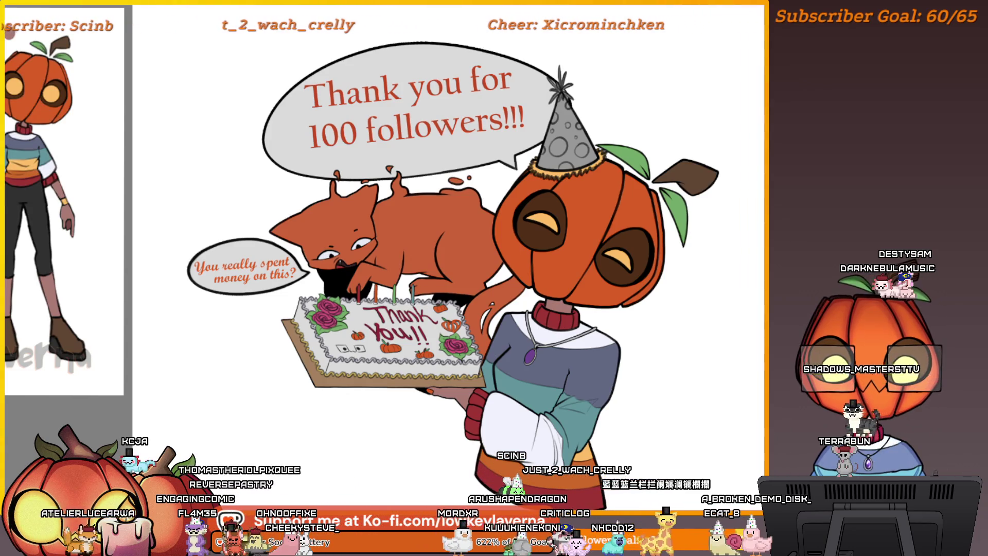
{"action": "scroll", "coordinate": [596, 359], "scroll_direction": "down", "scroll_amount": 3}
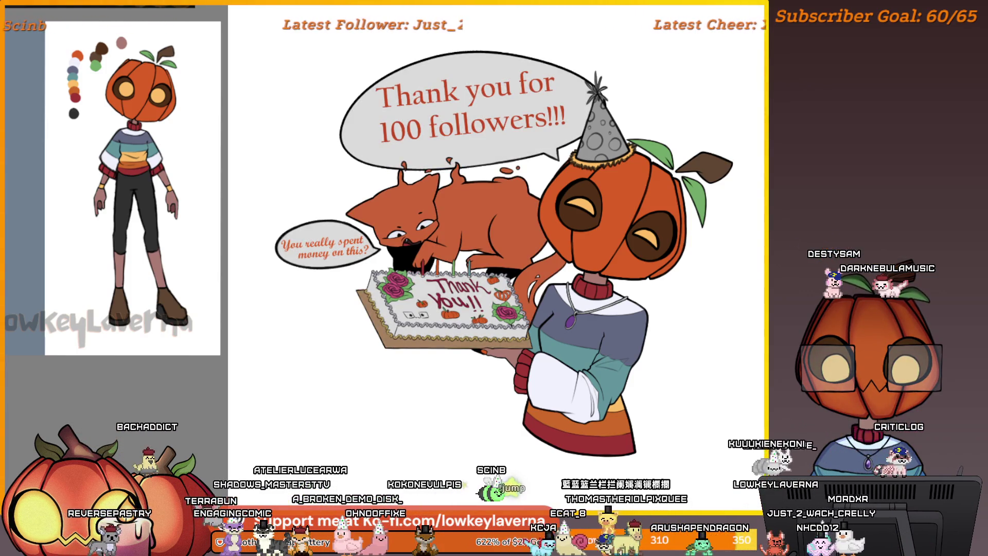
{"action": "scroll", "coordinate": [635, 170], "scroll_direction": "up", "scroll_amount": 5}
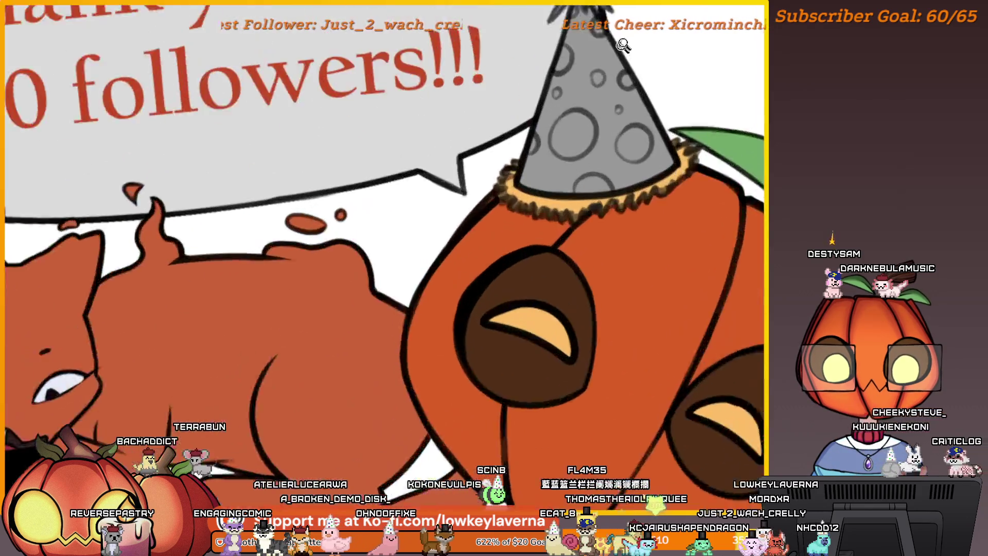
{"action": "scroll", "coordinate": [600, 320], "scroll_direction": "down", "scroll_amount": 2}
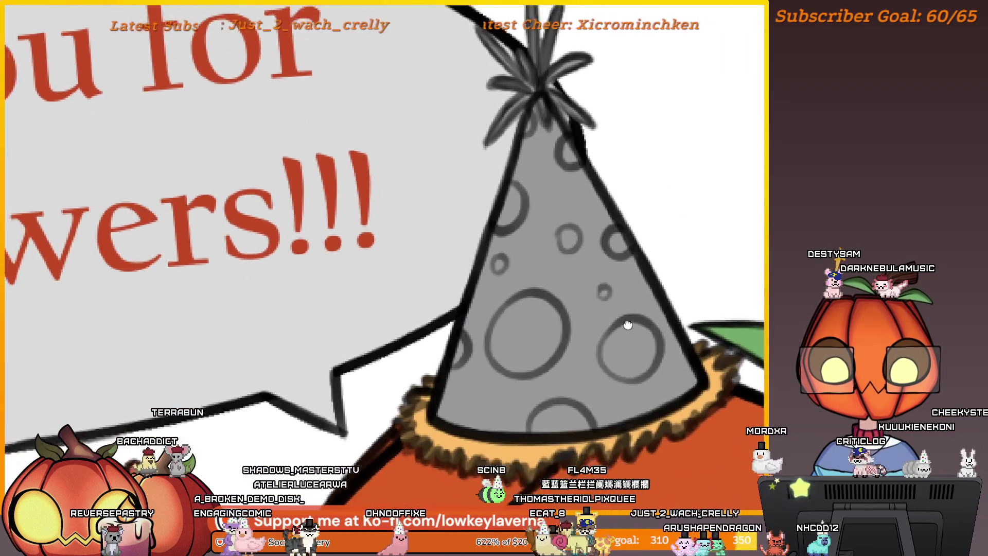
{"action": "scroll", "coordinate": [587, 271], "scroll_direction": "down", "scroll_amount": 3}
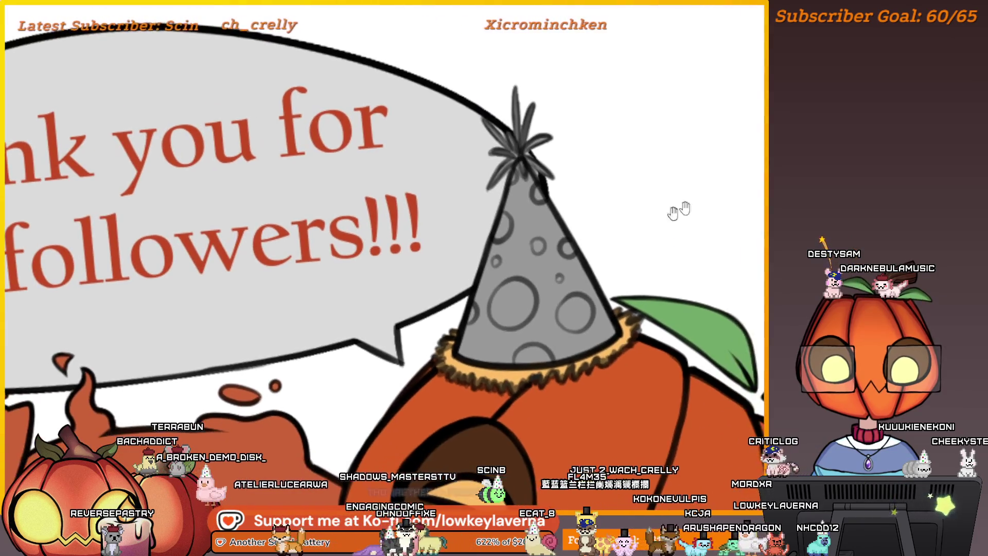
{"action": "scroll", "coordinate": [603, 200], "scroll_direction": "down", "scroll_amount": 5}
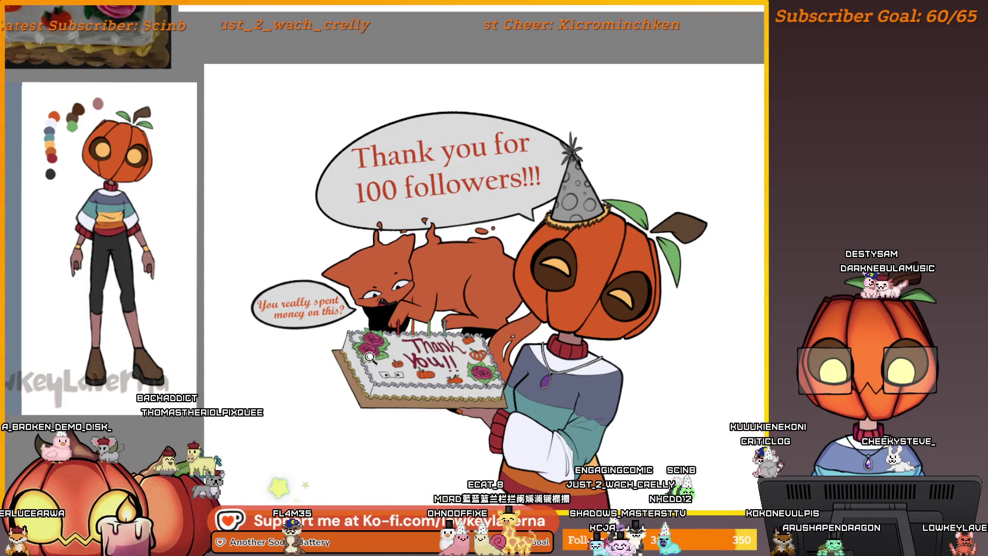
{"action": "scroll", "coordinate": [375, 363], "scroll_direction": "up", "scroll_amount": 3}
{"action": "scroll", "coordinate": [375, 337], "scroll_direction": "down", "scroll_amount": 3}
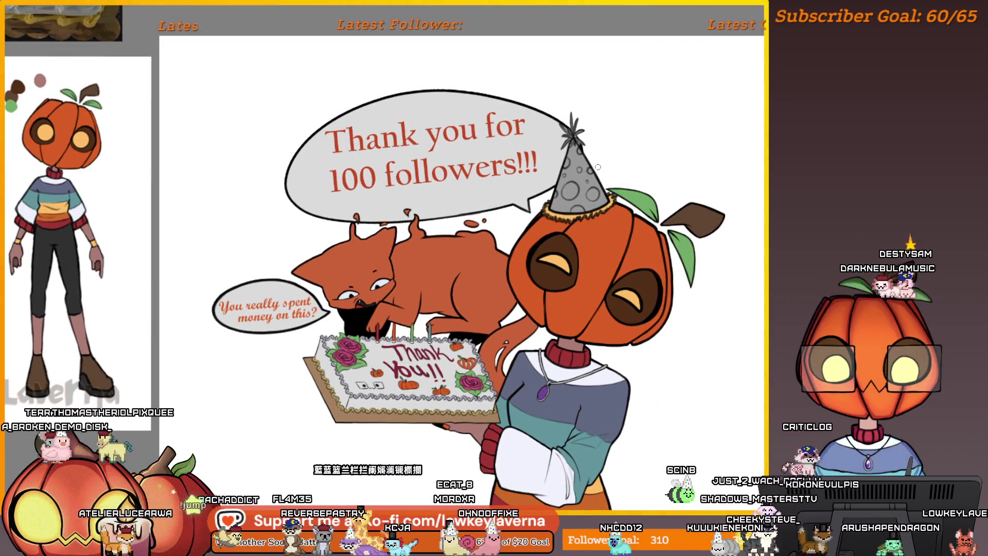
{"action": "scroll", "coordinate": [598, 167], "scroll_direction": "up", "scroll_amount": 4}
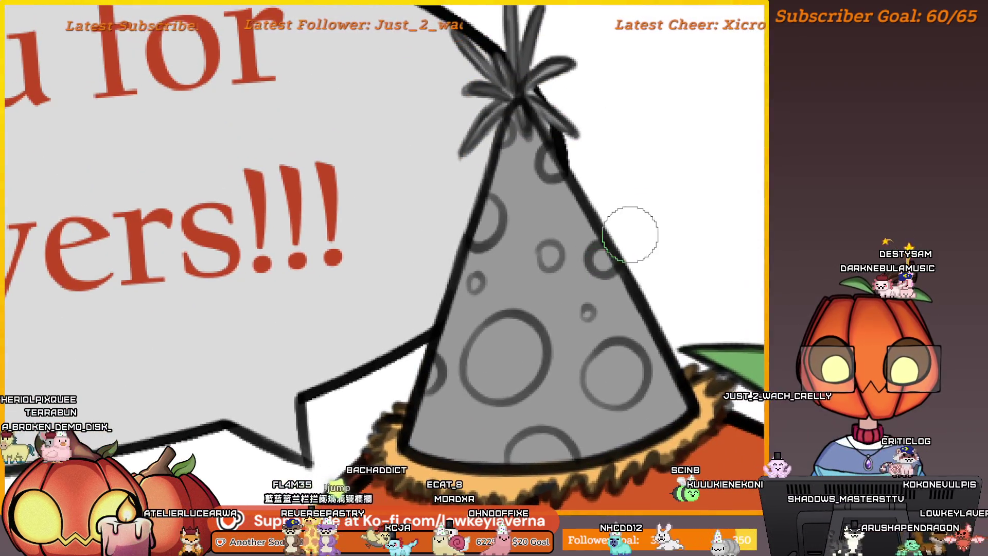
Paint the grey party hat pink, mirroring the view to cover its other half and edges.
{"action": "scroll", "coordinate": [631, 234], "scroll_direction": "down", "scroll_amount": 2}
{"action": "left_click_drag", "start_coordinate": [606, 265], "coordinate": [585, 219]}
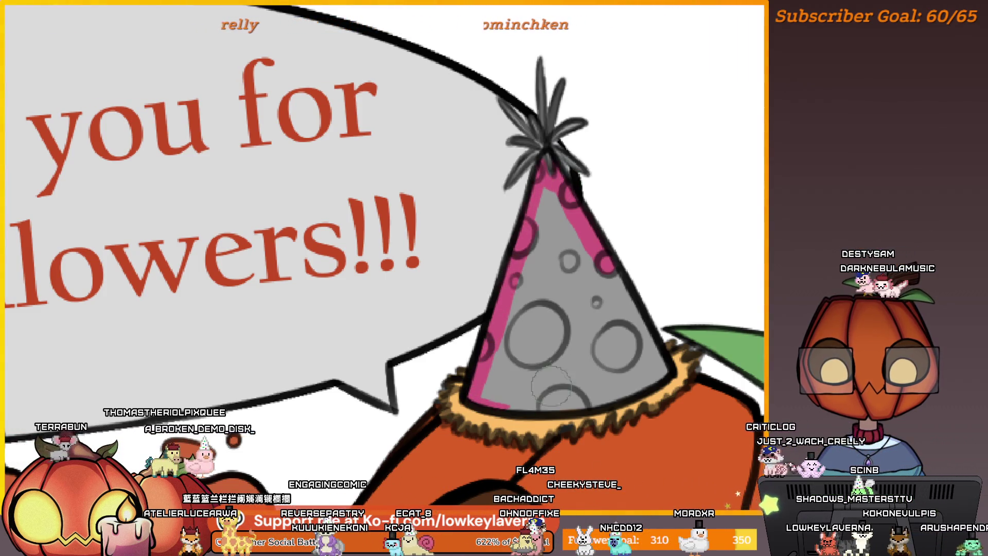
{"action": "key", "text": "m"}
{"action": "scroll", "coordinate": [397, 330], "scroll_direction": "down", "scroll_amount": 2}
{"action": "scroll", "coordinate": [624, 342], "scroll_direction": "up", "scroll_amount": 3}
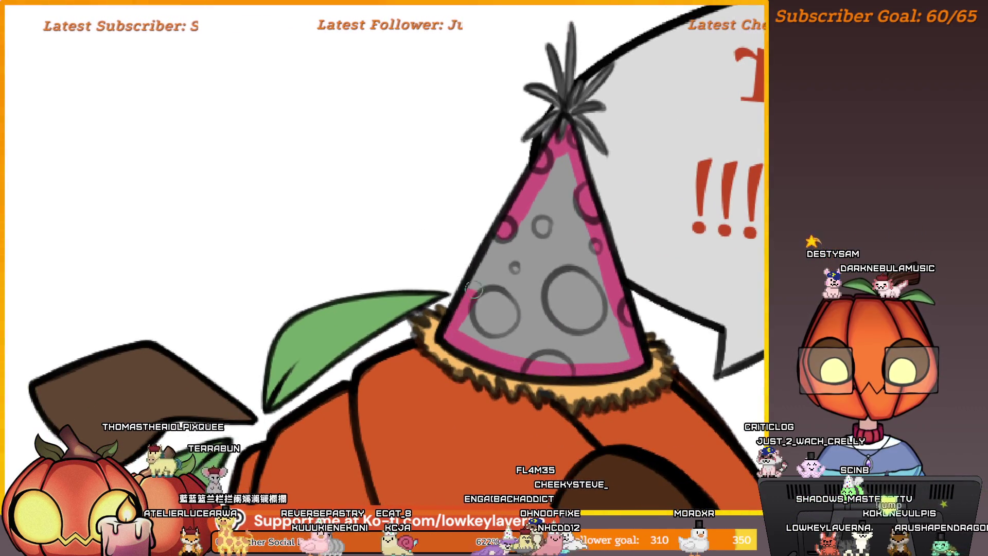
{"action": "mouse_move", "coordinate": [475, 289]}
{"action": "left_mouse_down"}
{"action": "mouse_move", "coordinate": [535, 173]}
{"action": "mouse_move", "coordinate": [491, 193]}
{"action": "mouse_move", "coordinate": [545, 257]}
{"action": "mouse_move", "coordinate": [580, 374]}
{"action": "mouse_move", "coordinate": [489, 373]}
{"action": "mouse_move", "coordinate": [438, 295]}
{"action": "mouse_move", "coordinate": [507, 198]}
{"action": "mouse_move", "coordinate": [549, 366]}
{"action": "left_mouse_up"}
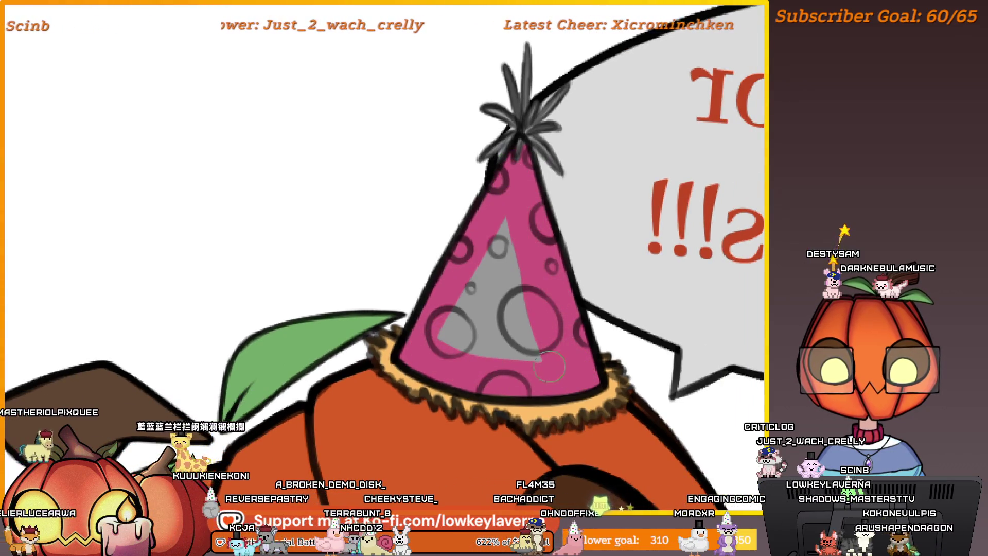
{"action": "left_click_drag", "start_coordinate": [477, 252], "coordinate": [517, 255]}
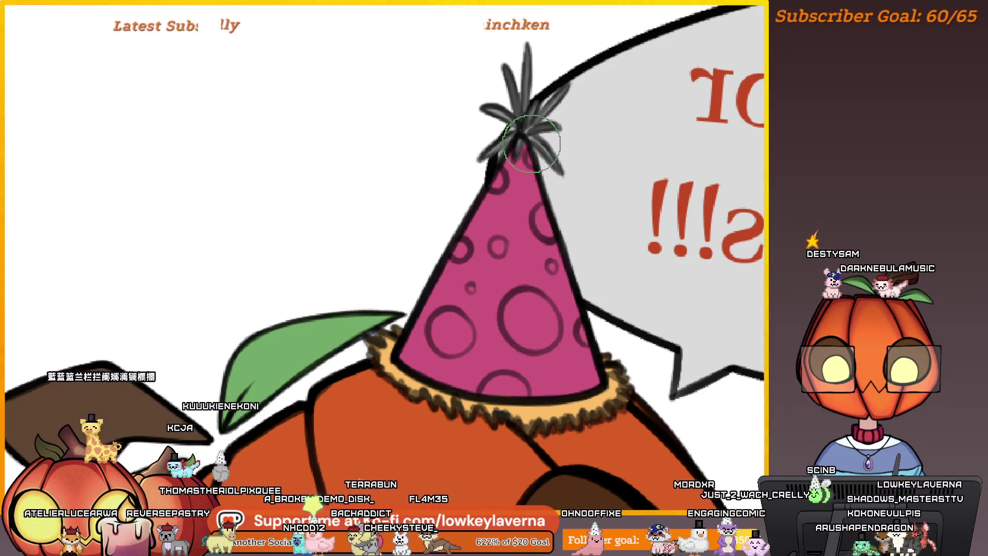
Restore the normal view and start recolouring the tassel's upward and up-left strands tan.
{"action": "key", "text": "m"}
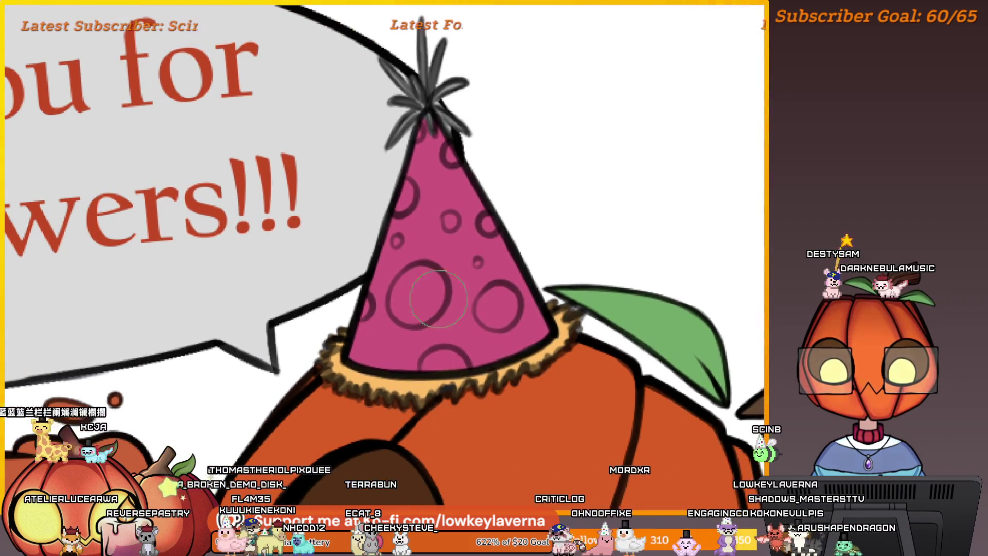
{"action": "scroll", "coordinate": [438, 298], "scroll_direction": "up", "scroll_amount": 3}
{"action": "left_click_drag", "start_coordinate": [458, 226], "coordinate": [494, 255]}
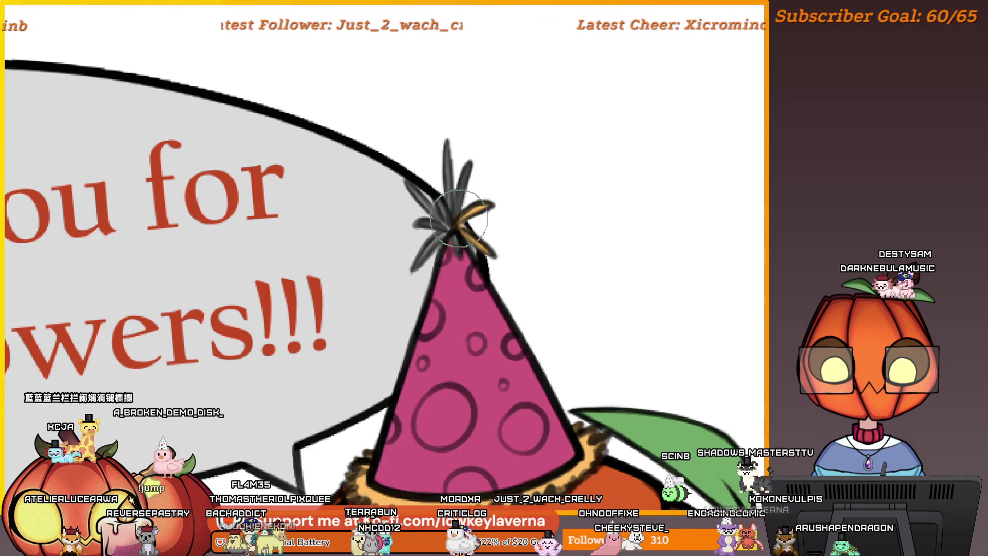
{"action": "left_click_drag", "start_coordinate": [456, 224], "coordinate": [447, 145]}
{"action": "left_click_drag", "start_coordinate": [428, 181], "coordinate": [450, 221]}
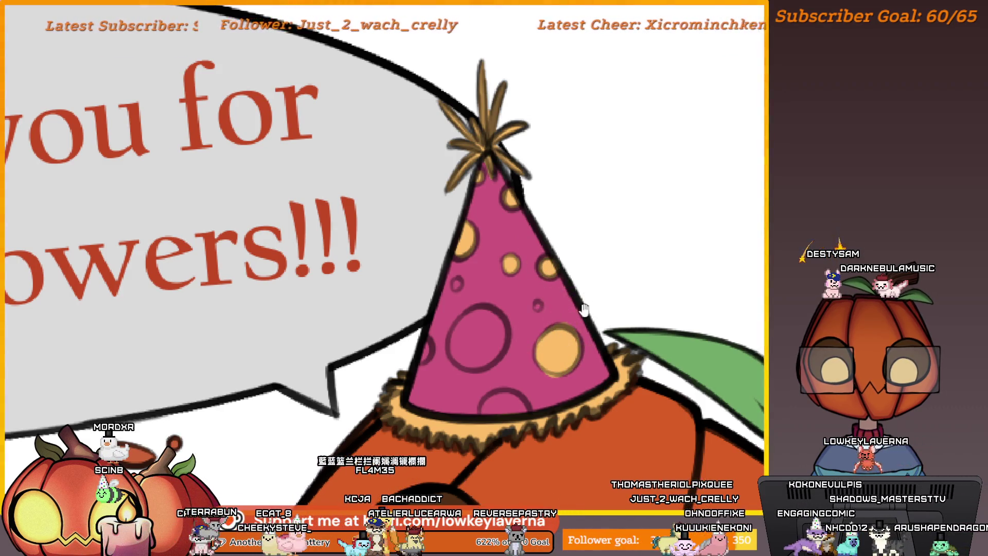
Fill the hat's circles solid orange, covering the stray pink mark inside one.
{"action": "mouse_move", "coordinate": [584, 308]}
{"action": "left_mouse_down"}
{"action": "mouse_move", "coordinate": [574, 265]}
{"action": "mouse_move", "coordinate": [530, 295]}
{"action": "left_mouse_up"}
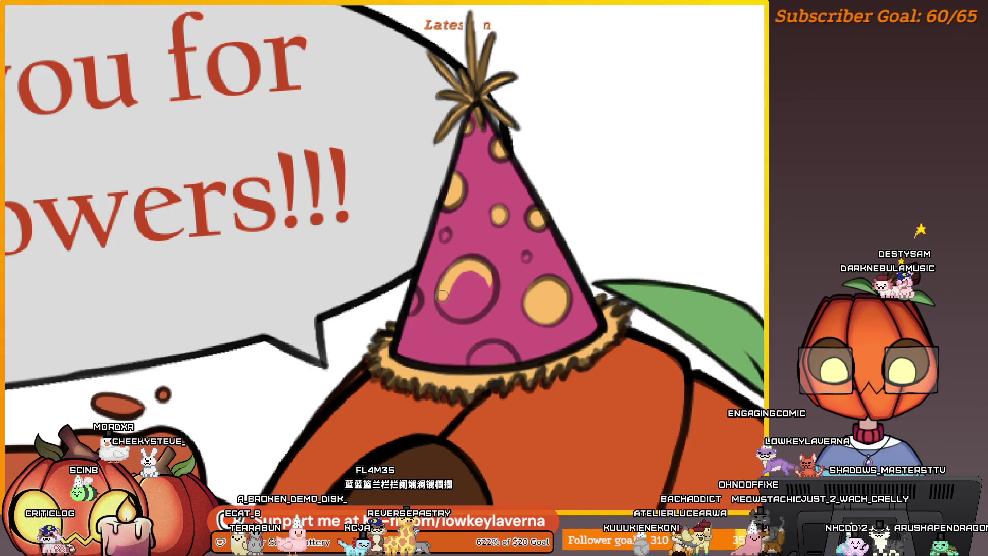
{"action": "mouse_move", "coordinate": [456, 267]}
{"action": "left_mouse_down"}
{"action": "mouse_move", "coordinate": [448, 308]}
{"action": "mouse_move", "coordinate": [476, 266]}
{"action": "left_mouse_up"}
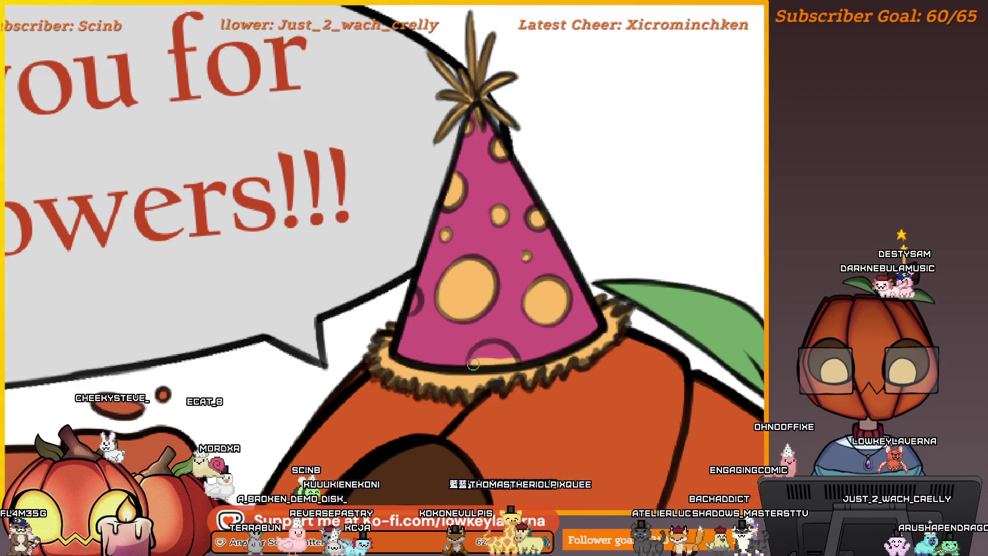
{"action": "left_click_drag", "start_coordinate": [509, 360], "coordinate": [486, 354]}
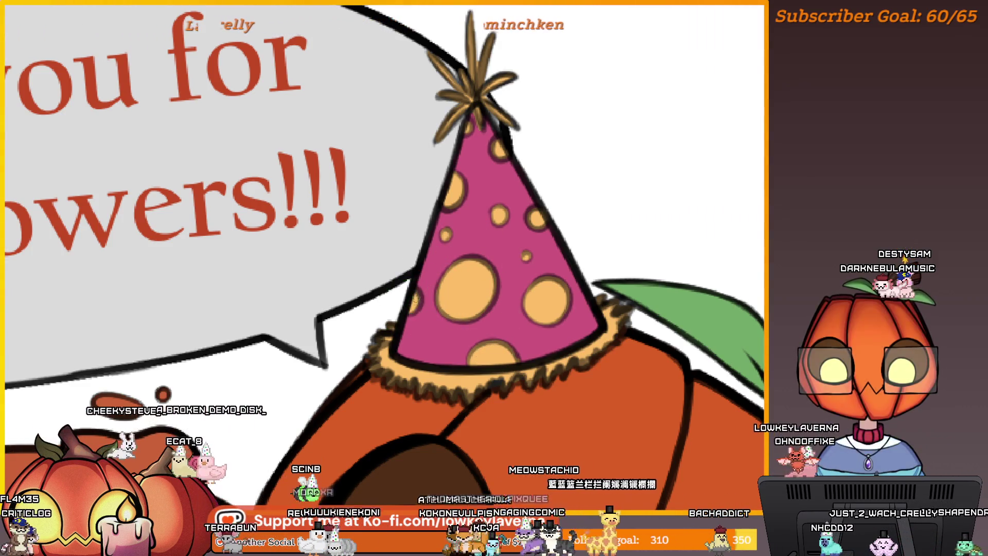
{"action": "scroll", "coordinate": [415, 298], "scroll_direction": "down", "scroll_amount": 10}
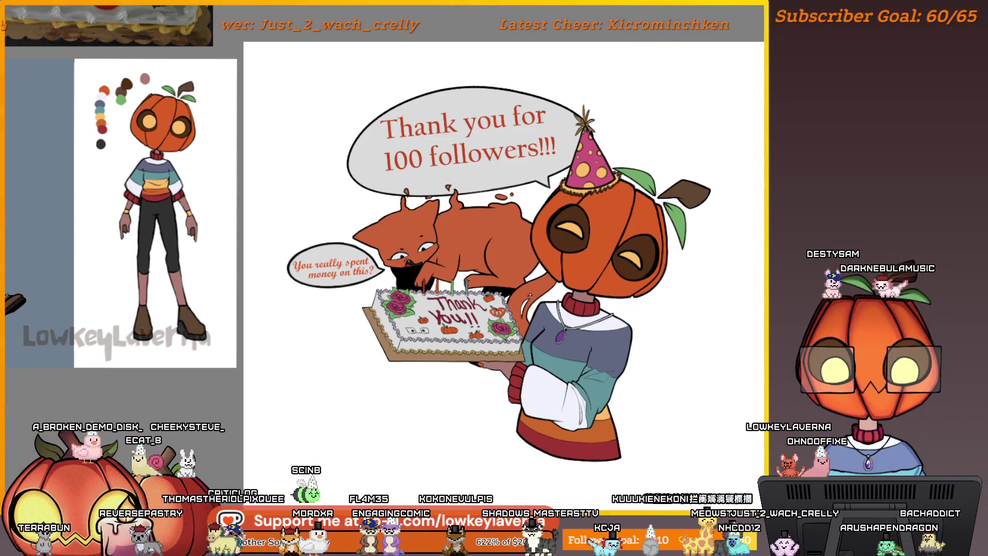
{"action": "scroll", "coordinate": [655, 379], "scroll_direction": "up", "scroll_amount": 5}
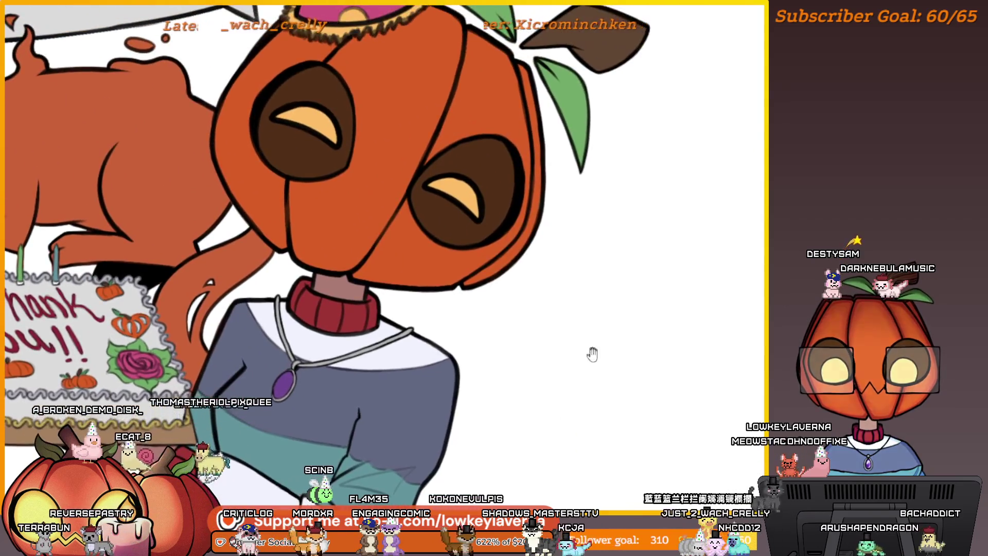
{"action": "mouse_move", "coordinate": [592, 354]}
{"action": "left_mouse_down"}
{"action": "mouse_move", "coordinate": [591, 410]}
{"action": "mouse_move", "coordinate": [553, 312]}
{"action": "left_mouse_up"}
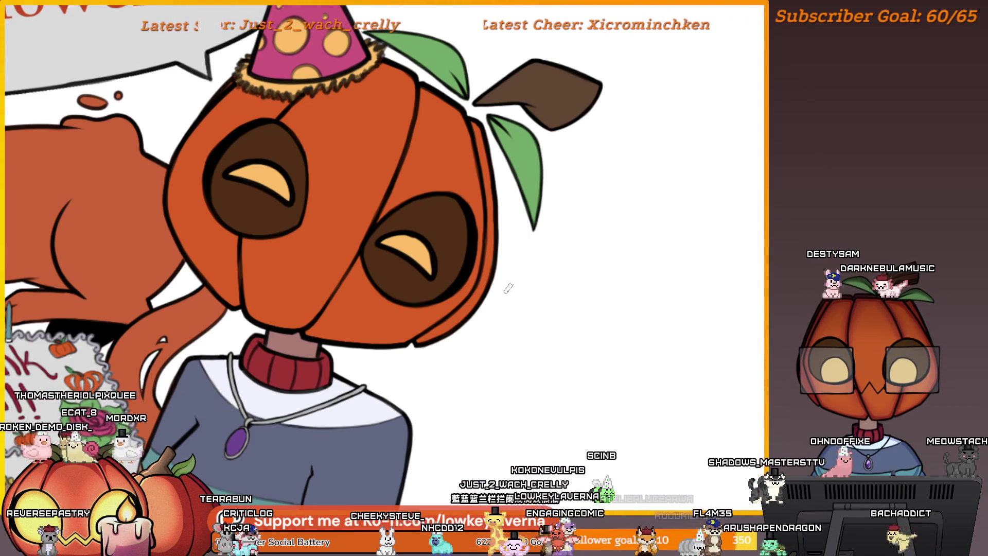
{"action": "left_click_drag", "start_coordinate": [660, 175], "coordinate": [525, 294]}
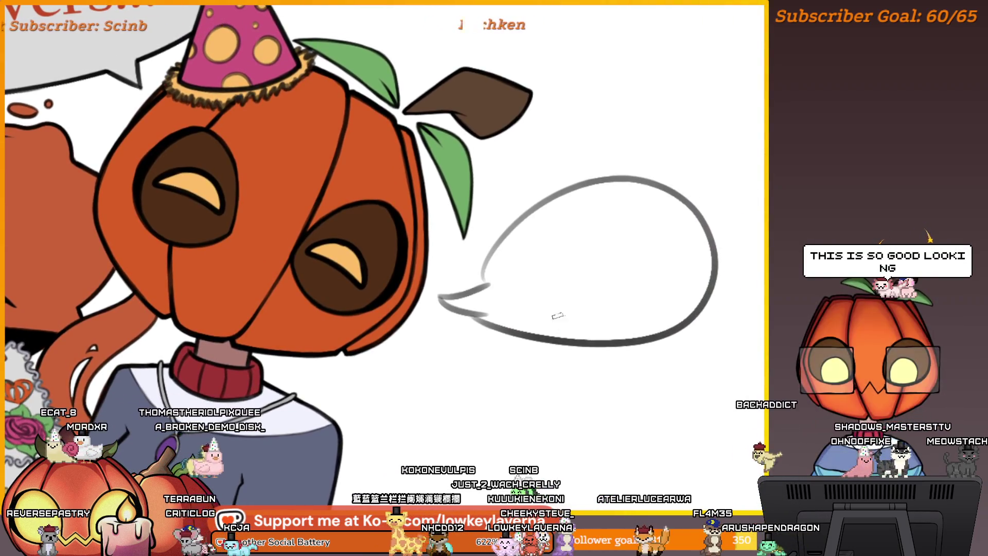
Draw the speech bubble's tail, top arc and bottom edge, undoing the misplaced strokes.
{"action": "key", "text": "ctrl+z"}
{"action": "mouse_move", "coordinate": [496, 283]}
{"action": "left_mouse_down"}
{"action": "mouse_move", "coordinate": [730, 242]}
{"action": "mouse_move", "coordinate": [502, 321]}
{"action": "left_mouse_up"}
{"action": "key", "text": "ctrl+z"}
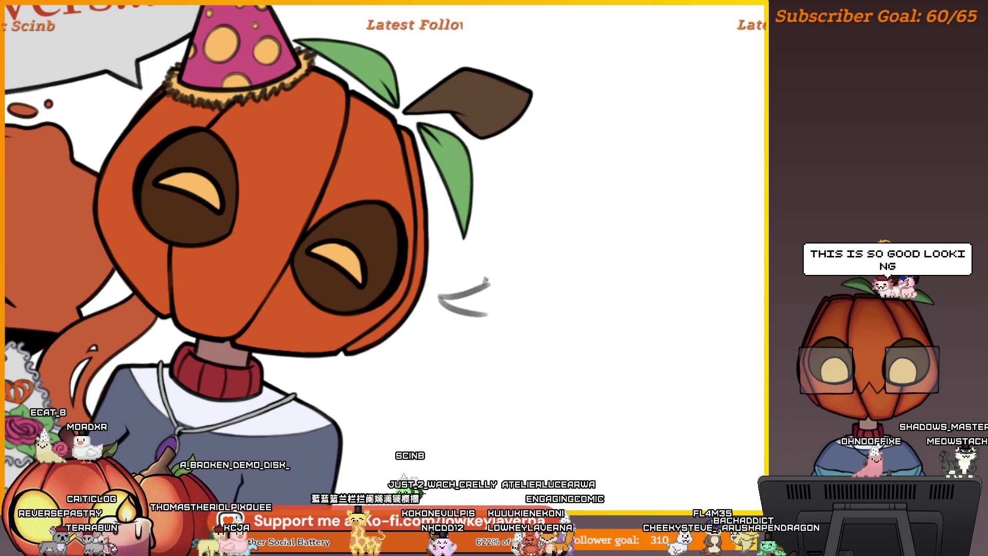
{"action": "mouse_move", "coordinate": [488, 284]}
{"action": "left_mouse_down"}
{"action": "mouse_move", "coordinate": [634, 325]}
{"action": "mouse_move", "coordinate": [481, 315]}
{"action": "left_mouse_up"}
{"action": "key", "text": "ctrl+z"}
{"action": "key", "text": "ctrl+z"}
{"action": "key", "text": "ctrl+z"}
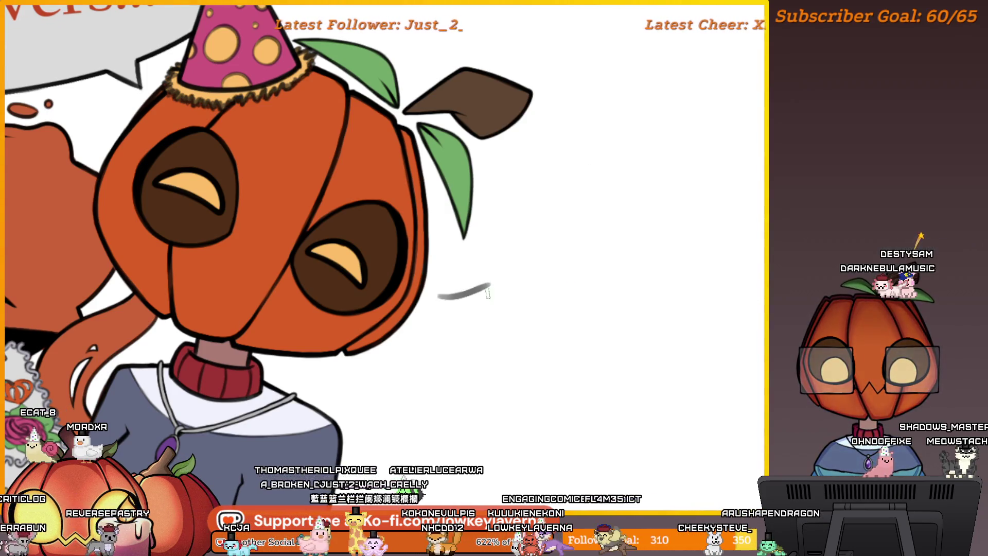
{"action": "mouse_move", "coordinate": [494, 267]}
{"action": "left_mouse_down"}
{"action": "mouse_move", "coordinate": [440, 294]}
{"action": "mouse_move", "coordinate": [497, 303]}
{"action": "mouse_move", "coordinate": [764, 186]}
{"action": "left_mouse_up"}
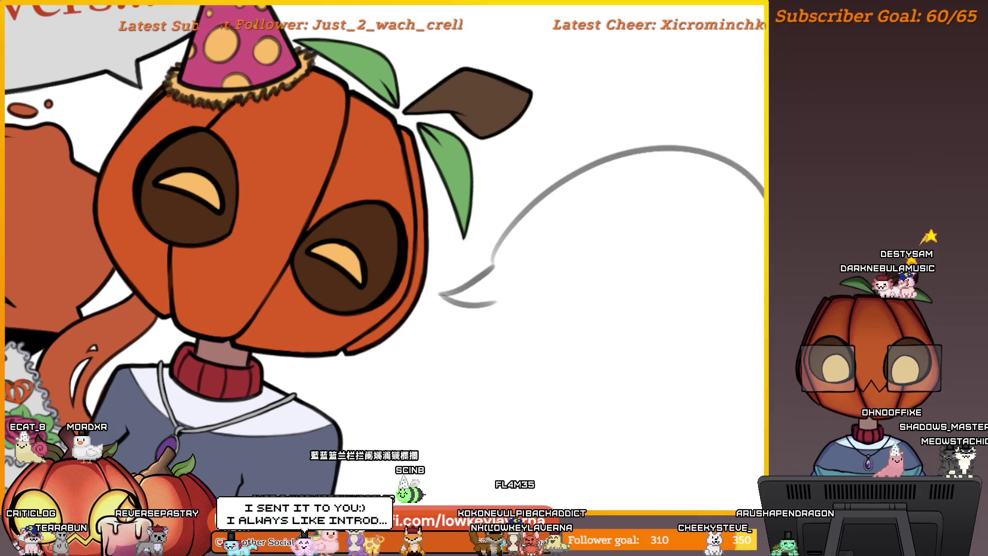
{"action": "left_click_drag", "start_coordinate": [522, 301], "coordinate": [764, 288]}
{"action": "key", "text": "ctrl+z"}
{"action": "key", "text": "ctrl+z"}
{"action": "left_click_drag", "start_coordinate": [513, 209], "coordinate": [765, 149]}
{"action": "left_click_drag", "start_coordinate": [517, 311], "coordinate": [764, 325]}
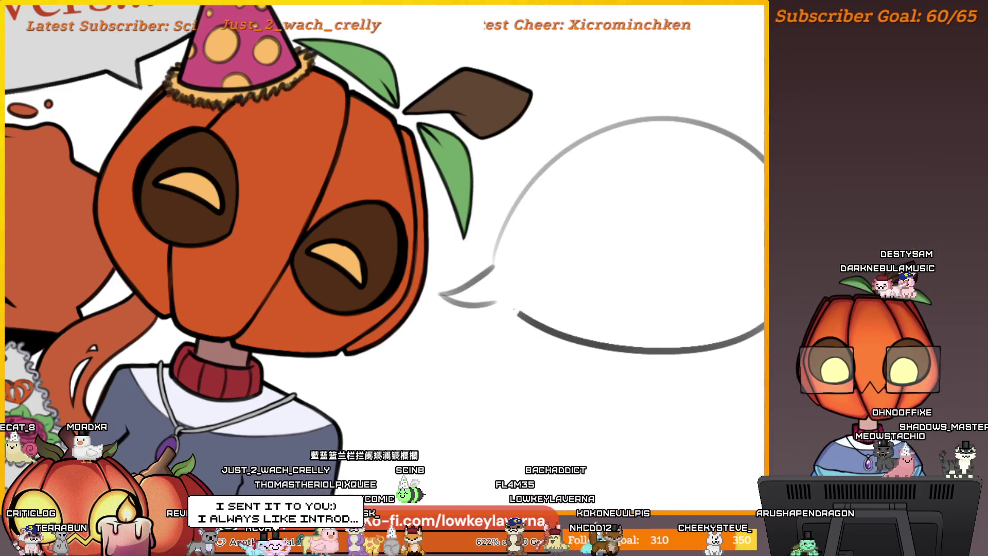
Hand-letter "Be Right" and start "Bec" on the second line inside the bubble.
{"action": "left_click_drag", "start_coordinate": [539, 196], "coordinate": [538, 227]}
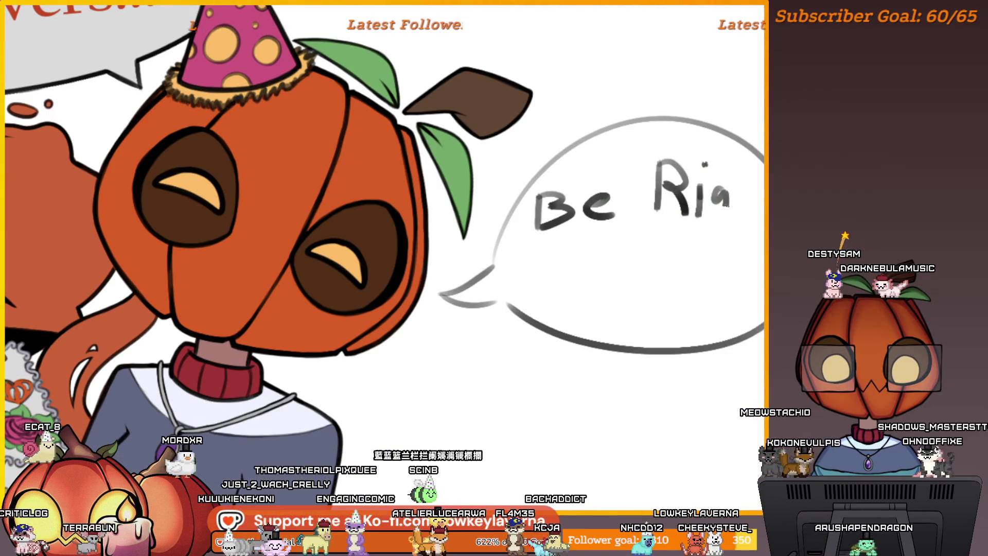
{"action": "left_click_drag", "start_coordinate": [726, 193], "coordinate": [720, 224]}
{"action": "left_click_drag", "start_coordinate": [741, 162], "coordinate": [761, 222]}
{"action": "key", "text": "ctrl+z"}
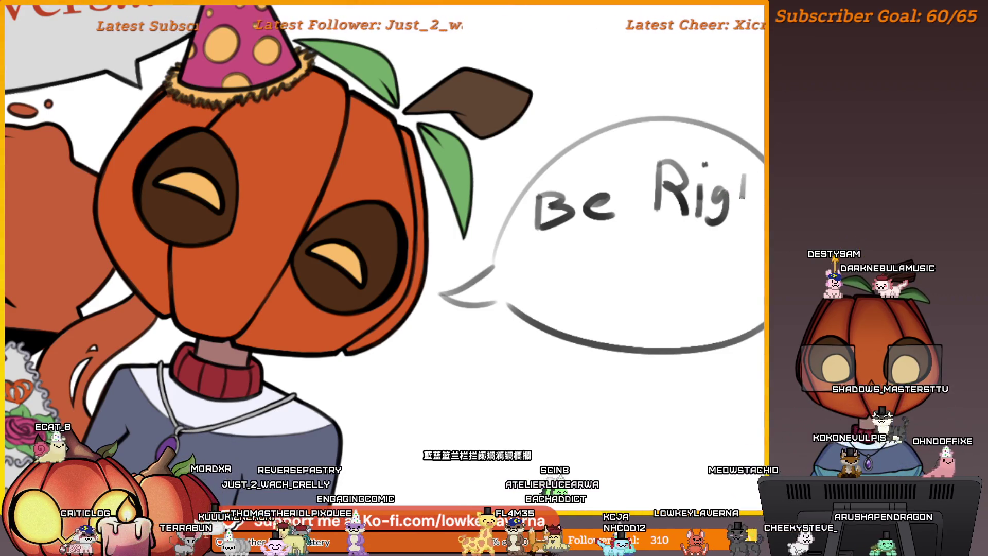
{"action": "left_click_drag", "start_coordinate": [741, 162], "coordinate": [759, 222]}
{"action": "left_click_drag", "start_coordinate": [541, 247], "coordinate": [540, 290]}
{"action": "left_click_drag", "start_coordinate": [541, 248], "coordinate": [546, 289]}
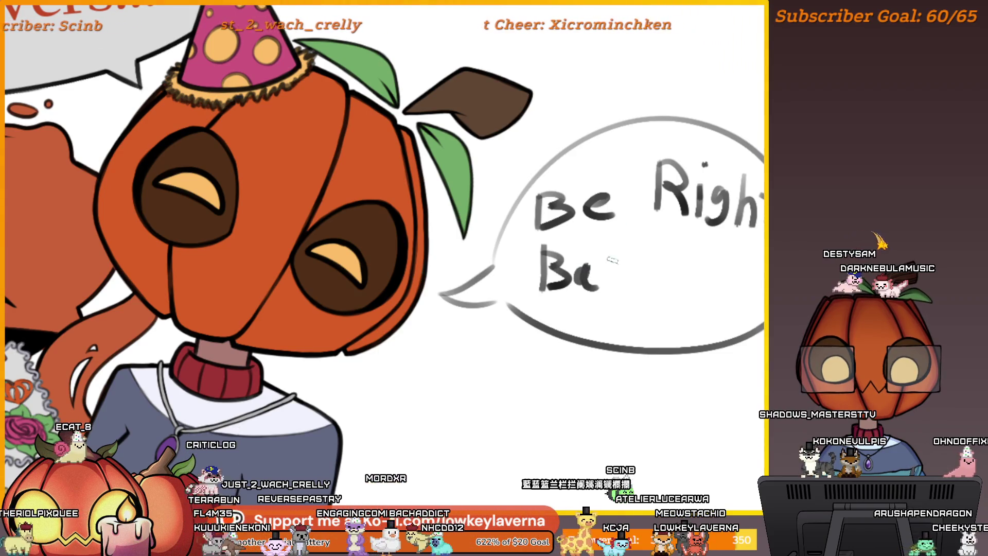
{"action": "left_click_drag", "start_coordinate": [619, 261], "coordinate": [619, 289]}
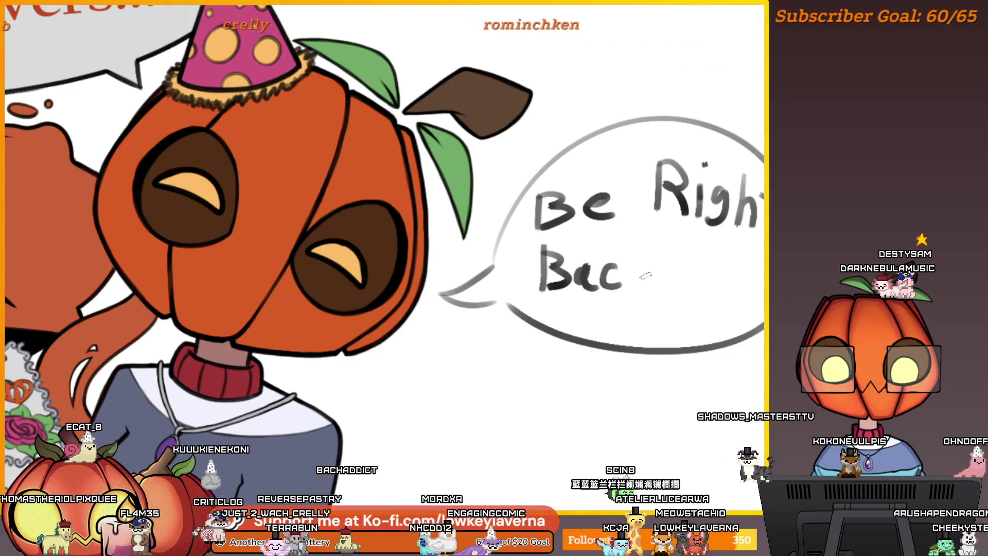
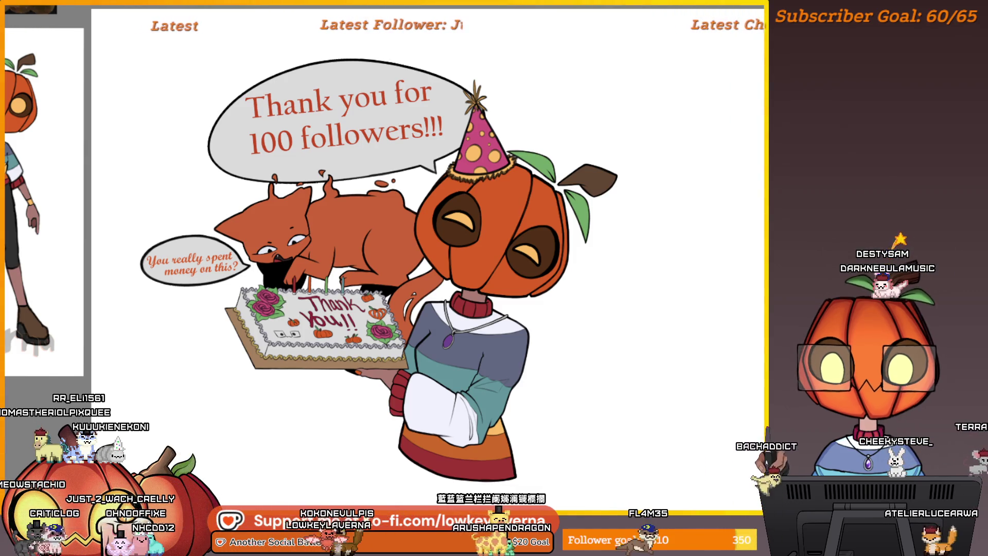
Paint a soft pale orange highlight across the cat's hindquarters.
{"action": "key", "text": "alt+f"}
{"action": "key", "text": "Escape"}
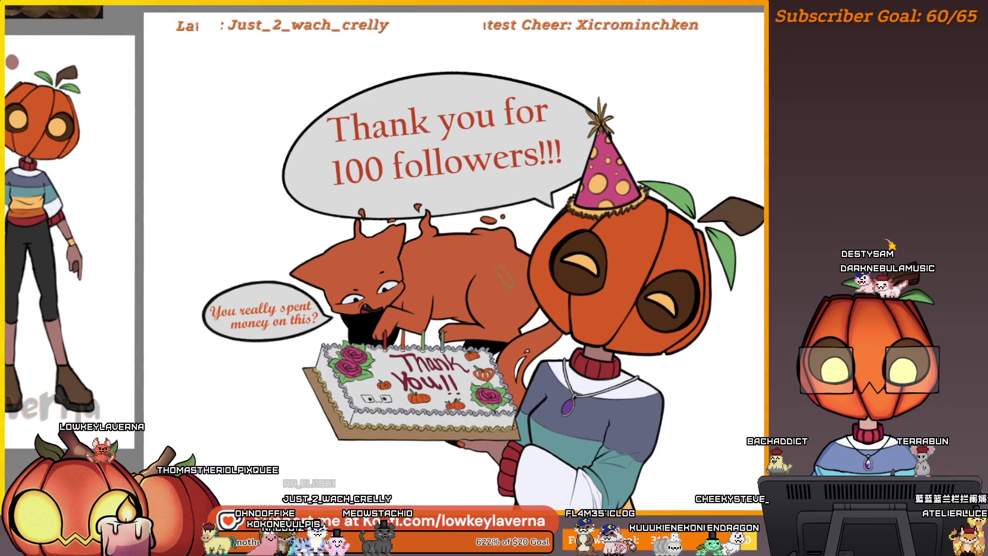
{"action": "mouse_move", "coordinate": [495, 286]}
{"action": "left_mouse_down"}
{"action": "mouse_move", "coordinate": [509, 283]}
{"action": "mouse_move", "coordinate": [436, 263]}
{"action": "left_mouse_up"}
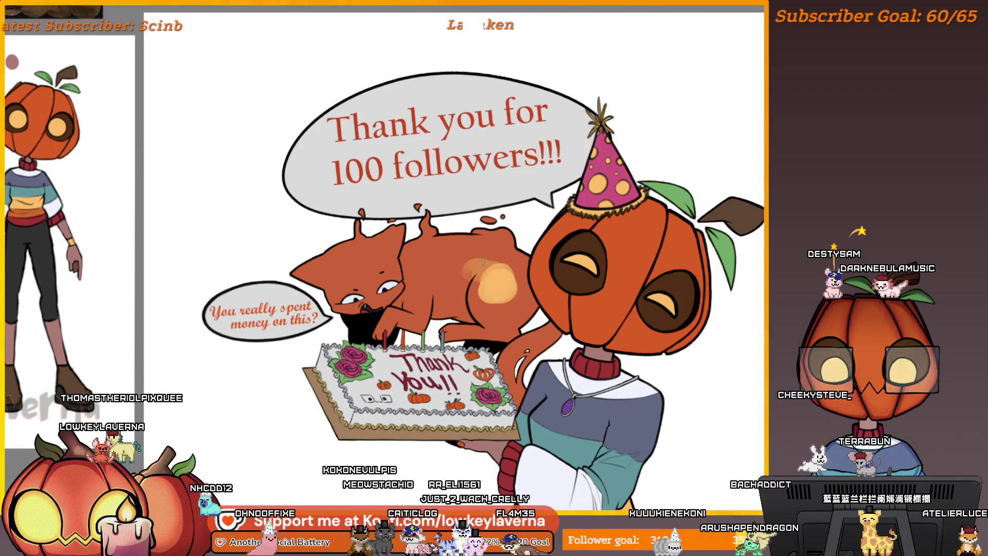
Toggle the horizontal canvas flip repeatedly to compare the cat's shading, ending unmirrored.
{"action": "key", "text": "m"}
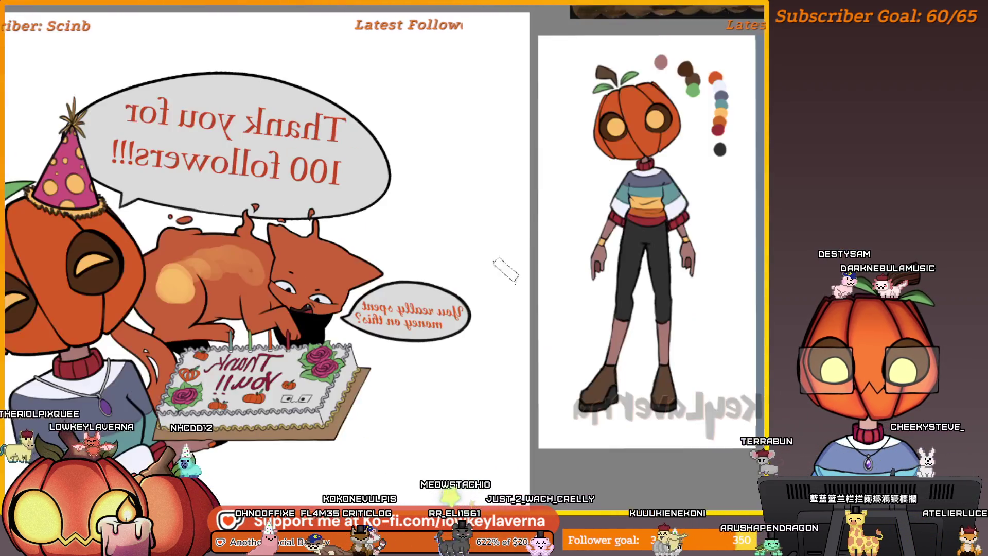
{"action": "left_click_drag", "start_coordinate": [348, 256], "coordinate": [522, 290]}
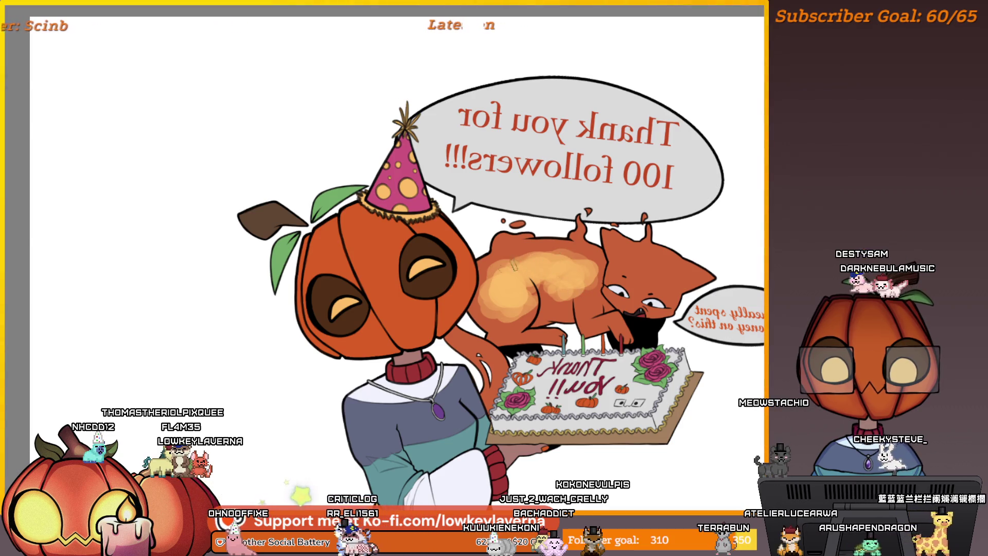
{"action": "key", "text": "m"}
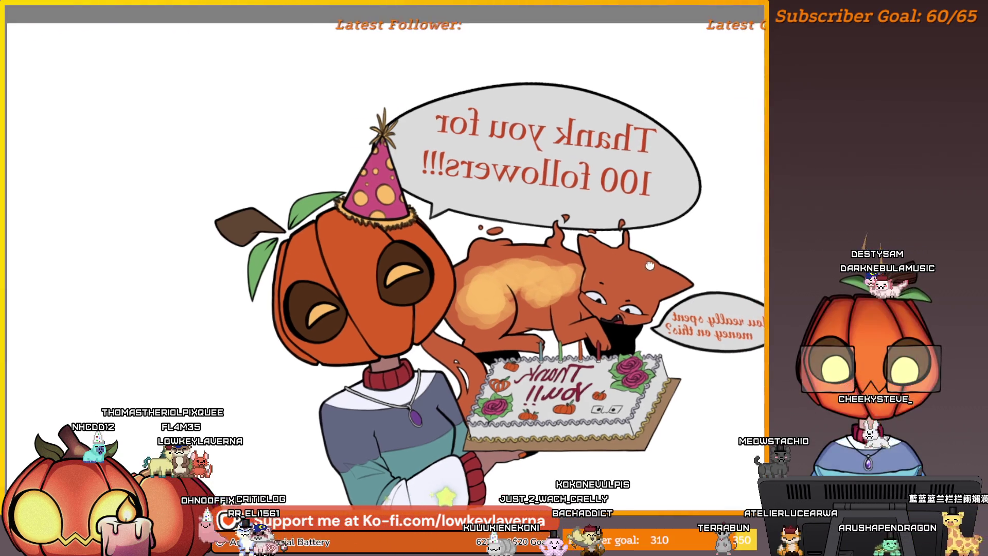
{"action": "key", "text": "m"}
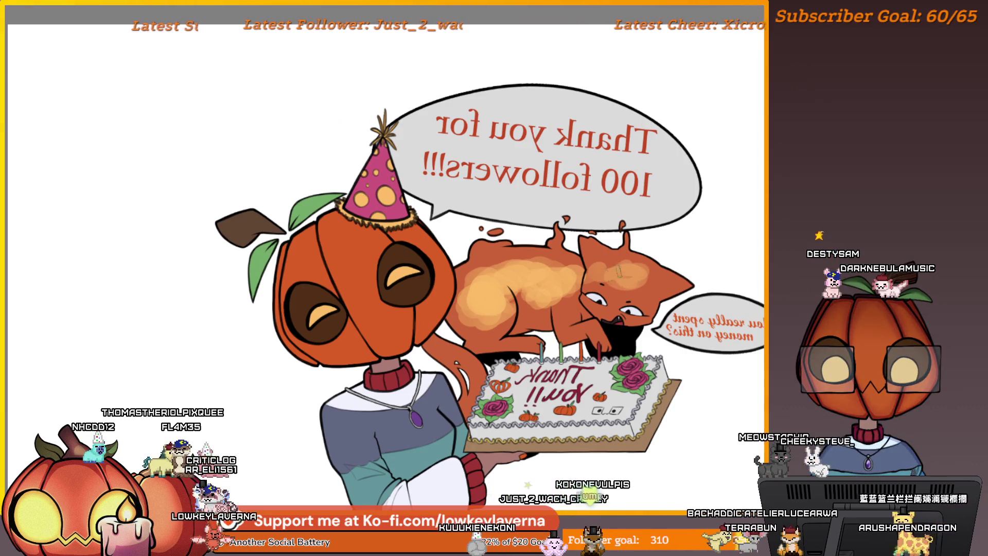
{"action": "key", "text": "m"}
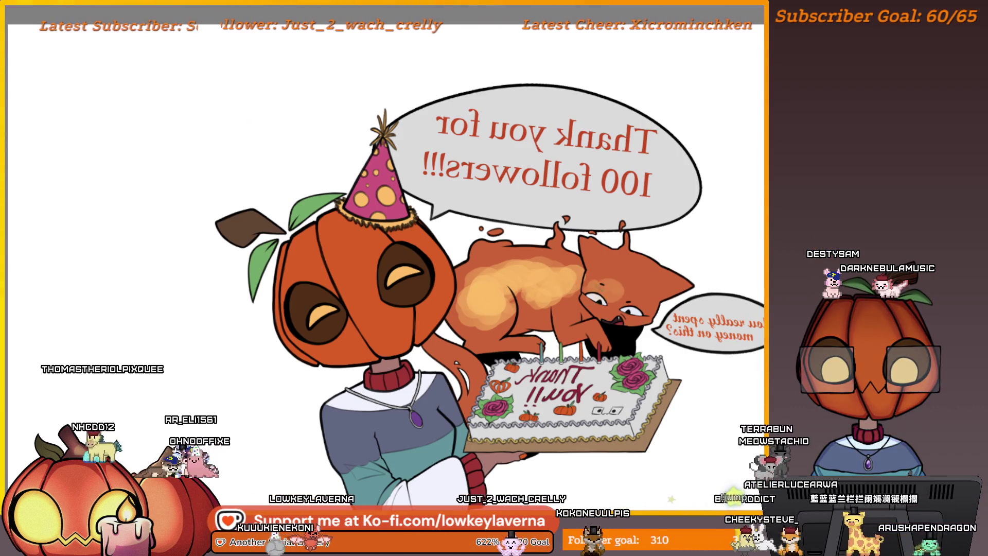
{"action": "key", "text": "m"}
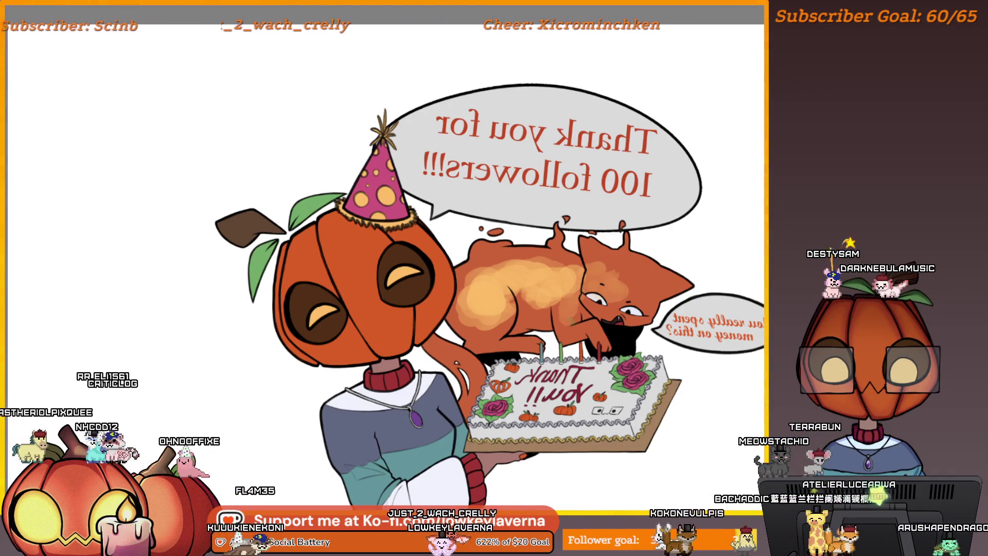
{"action": "key", "text": "m"}
{"action": "key", "text": "m"}
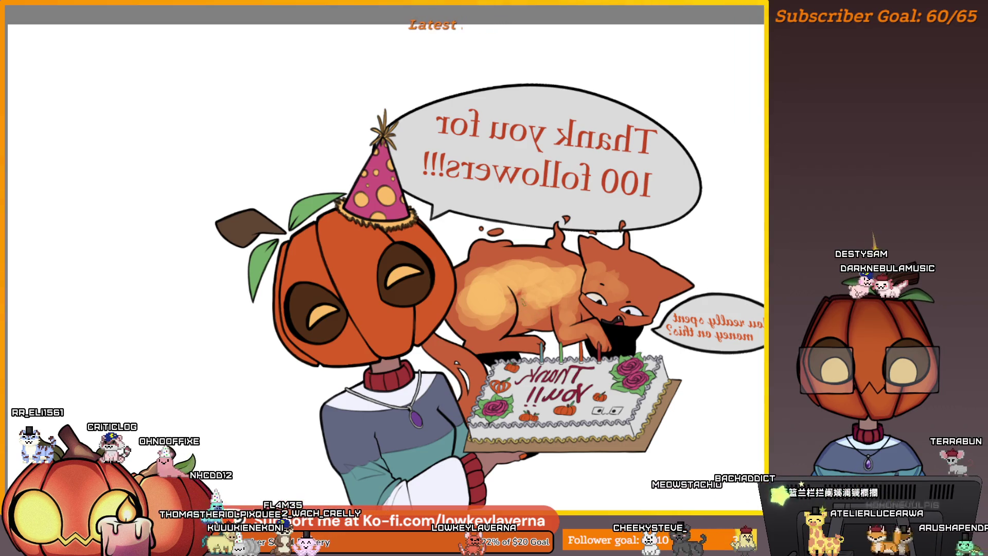
{"action": "key", "text": "m"}
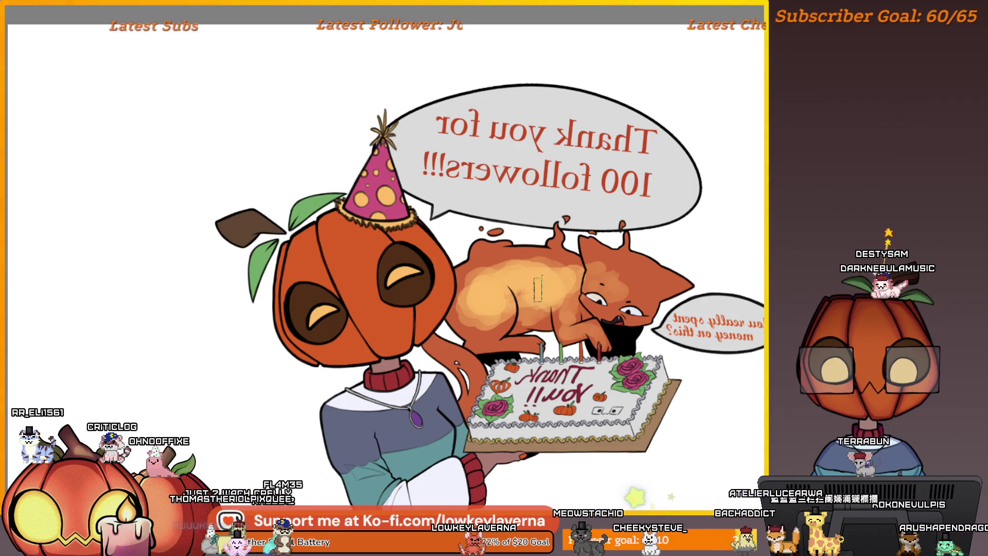
{"action": "key", "text": "m"}
{"action": "key", "text": "m"}
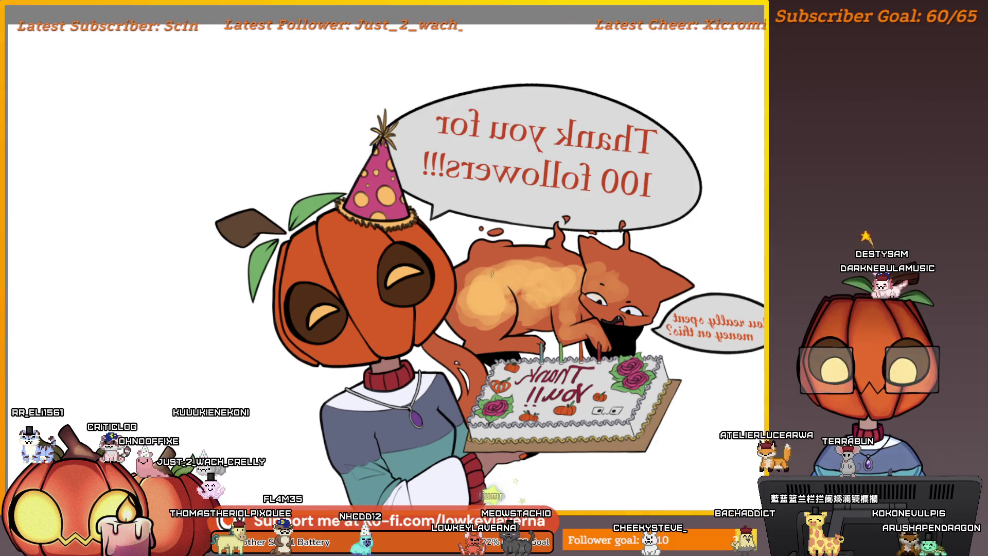
{"action": "key", "text": "m"}
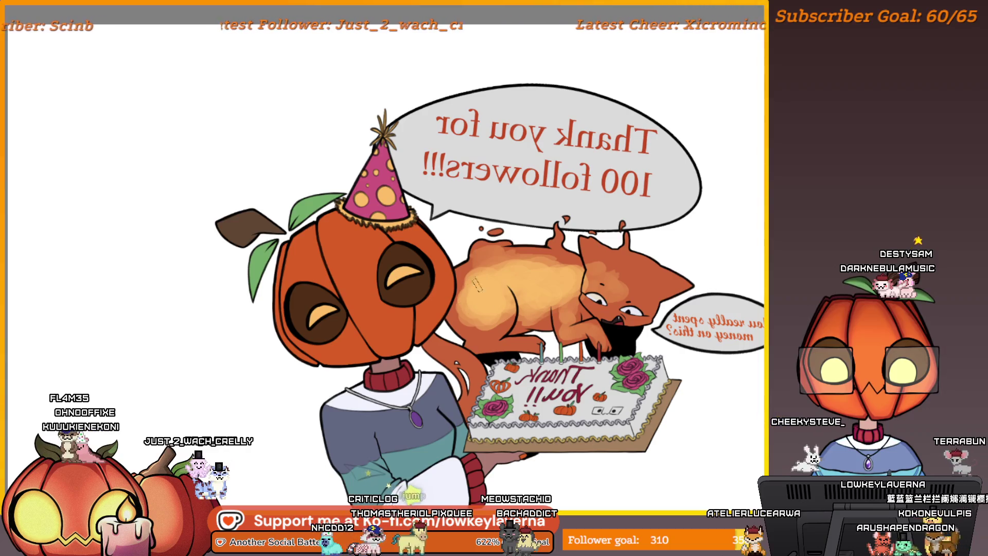
{"action": "key", "text": "m"}
{"action": "mouse_move", "coordinate": [331, 281]}
{"action": "left_mouse_down"}
{"action": "mouse_move", "coordinate": [588, 280]}
{"action": "mouse_move", "coordinate": [601, 290]}
{"action": "left_mouse_up"}
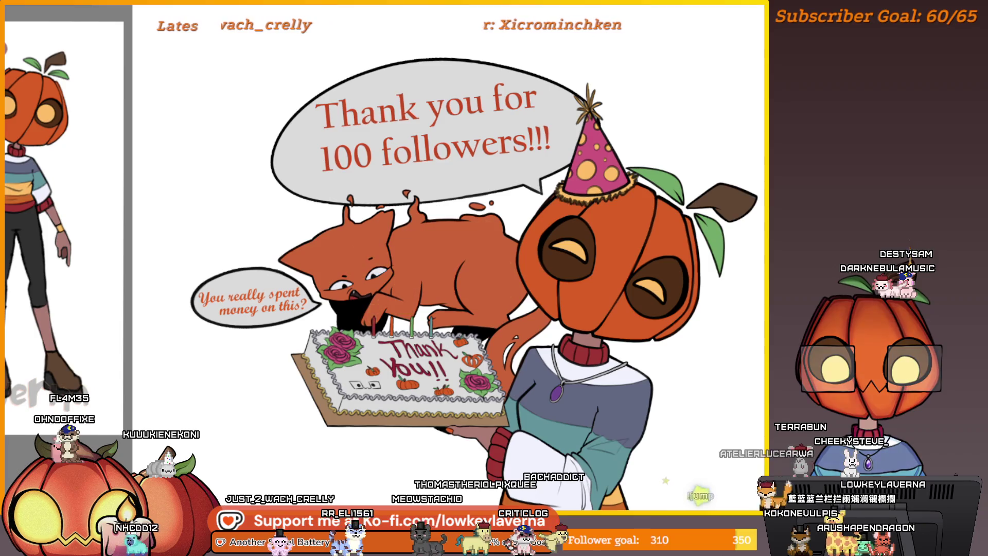
Redo the cat's light shading, lasso areas near its eye and snout, and sample its orange.
{"action": "key", "text": "ctrl+shift+z"}
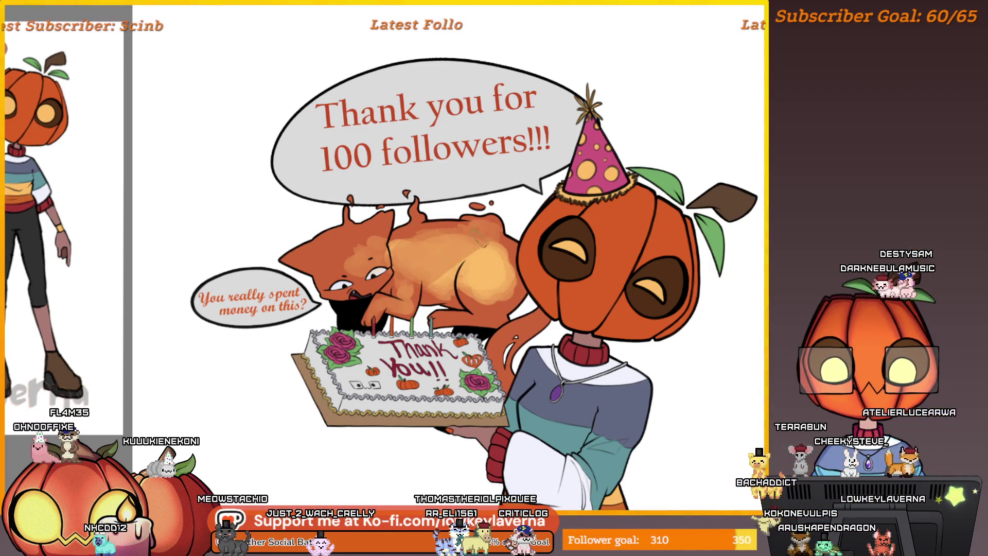
{"action": "left_click_drag", "start_coordinate": [472, 242], "coordinate": [555, 257]}
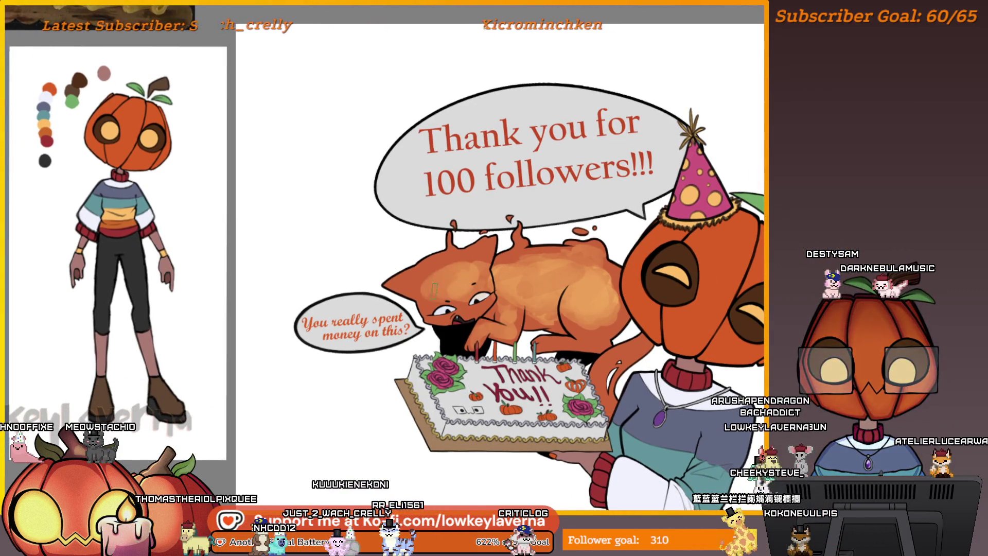
{"action": "left_click_drag", "start_coordinate": [437, 292], "coordinate": [445, 309]}
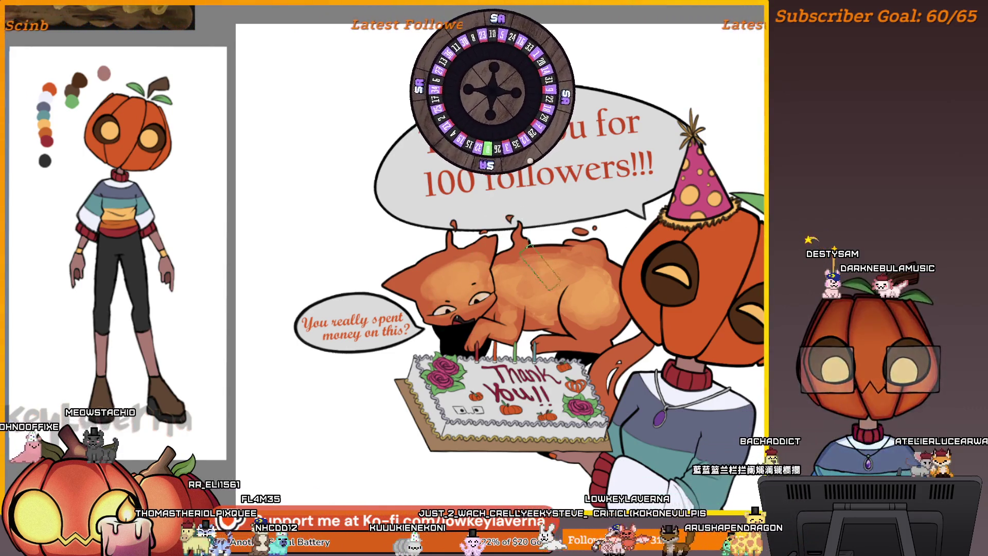
{"action": "left_click_drag", "start_coordinate": [647, 219], "coordinate": [662, 268]}
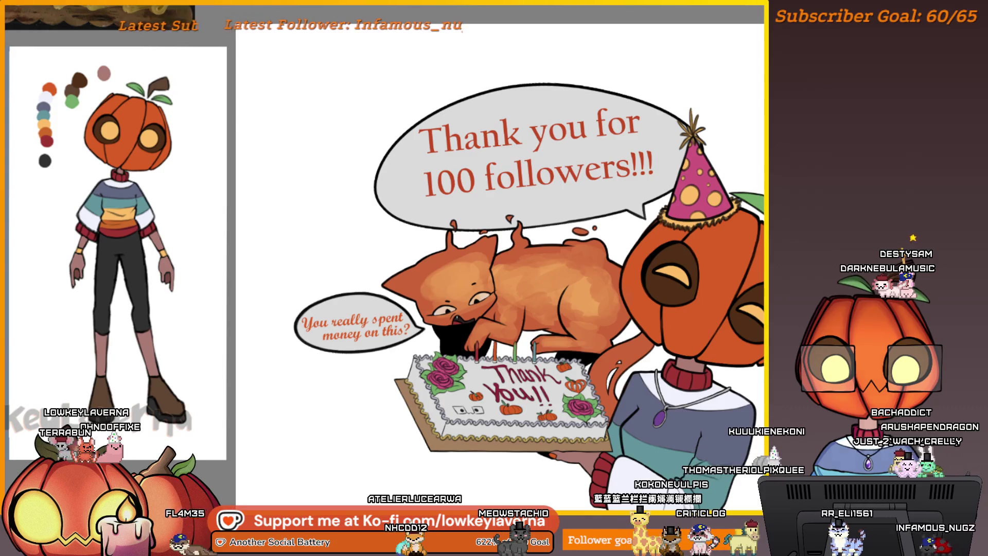
{"action": "left_click", "coordinate": [589, 307], "text": "ctrl"}
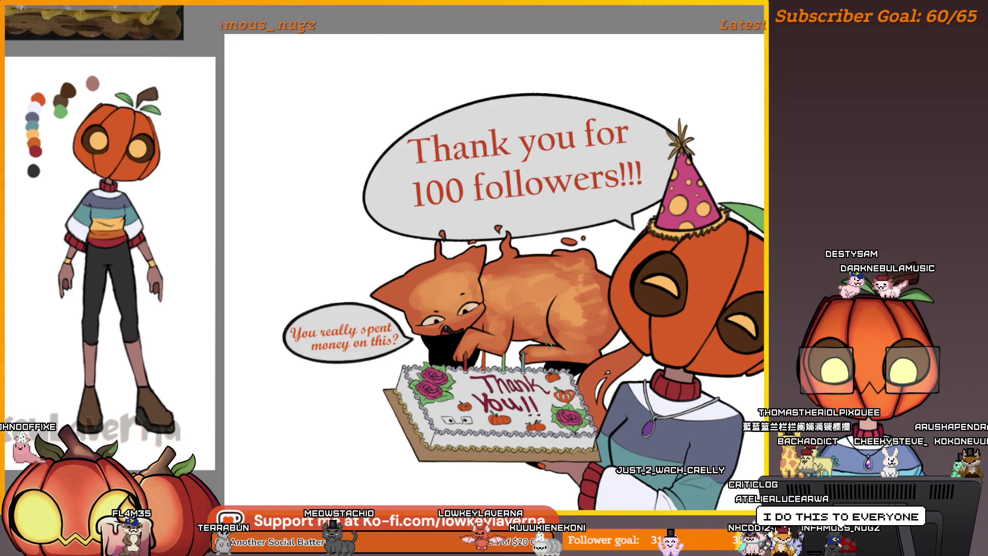
Mirror the canvas and zoom in close on the cat's left eye.
{"action": "key", "text": "h"}
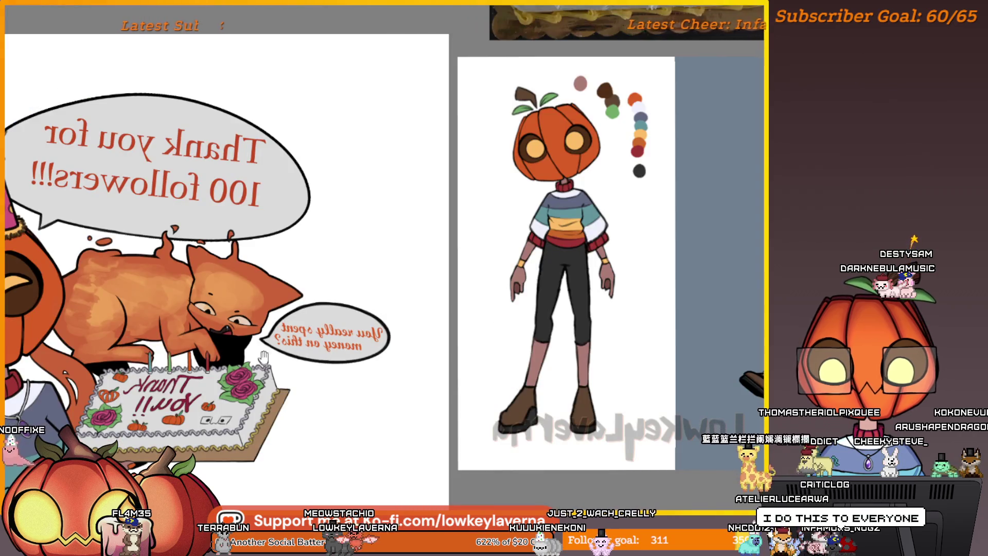
{"action": "mouse_move", "coordinate": [263, 356]}
{"action": "left_mouse_down"}
{"action": "mouse_move", "coordinate": [664, 355]}
{"action": "mouse_move", "coordinate": [694, 280]}
{"action": "left_mouse_up"}
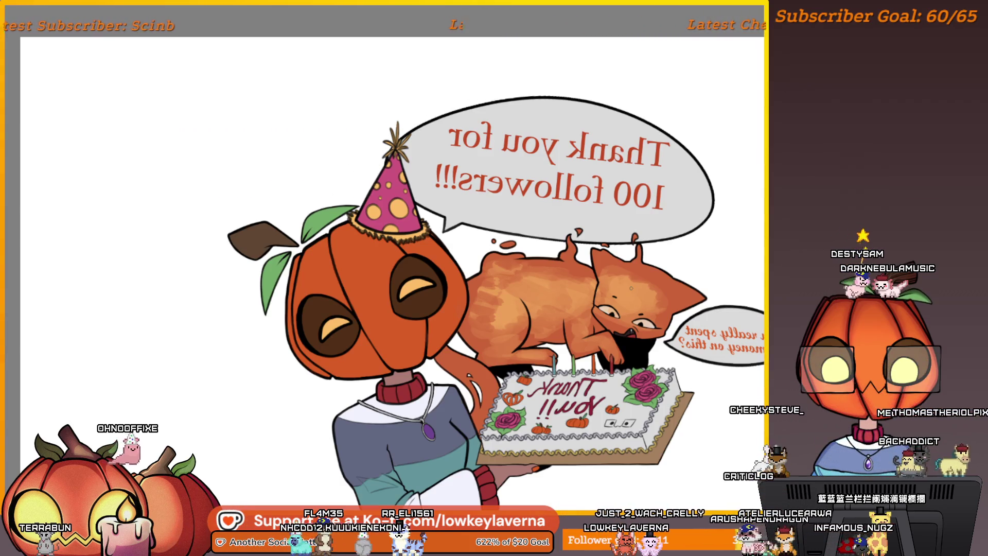
{"action": "scroll", "coordinate": [596, 350], "scroll_direction": "up", "scroll_amount": 3}
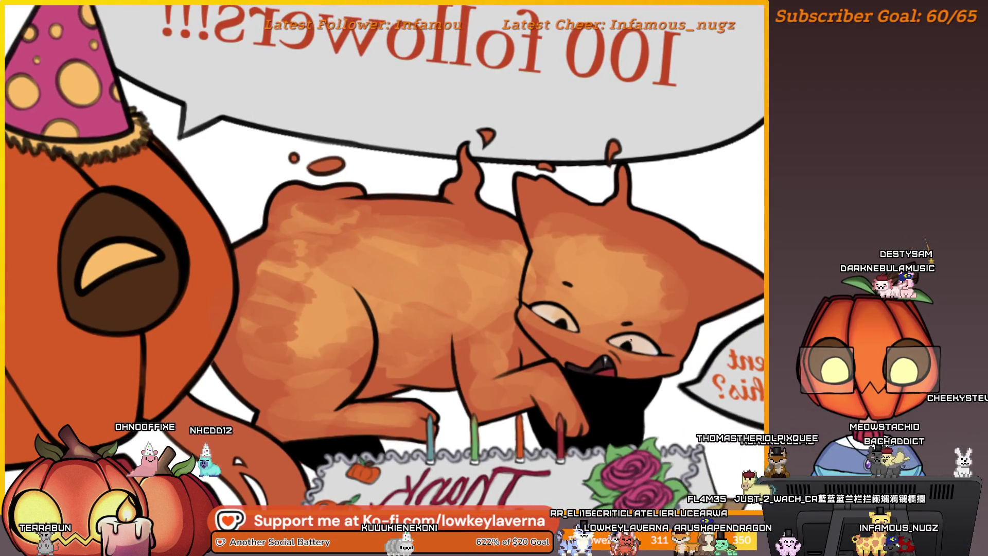
{"action": "scroll", "coordinate": [602, 349], "scroll_direction": "up", "scroll_amount": 3}
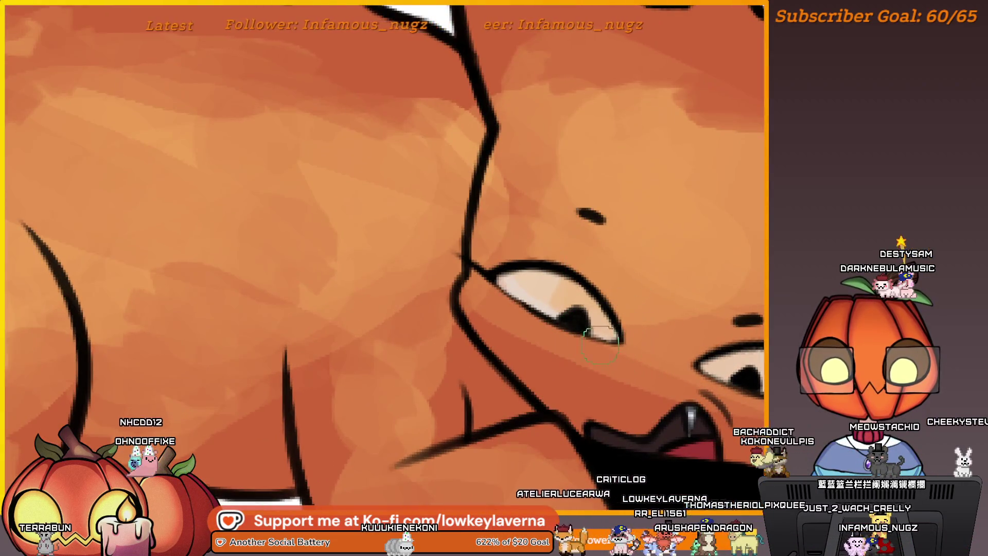
{"action": "scroll", "coordinate": [600, 343], "scroll_direction": "up", "scroll_amount": 2}
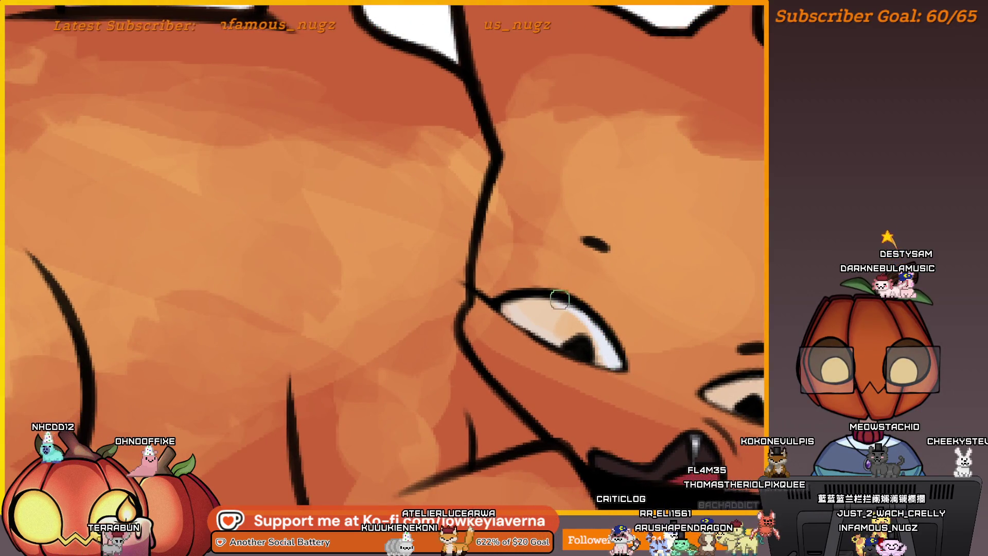
{"action": "scroll", "coordinate": [419, 367], "scroll_direction": "right", "scroll_amount": 5}
{"action": "scroll", "coordinate": [419, 368], "scroll_direction": "down", "scroll_amount": 5}
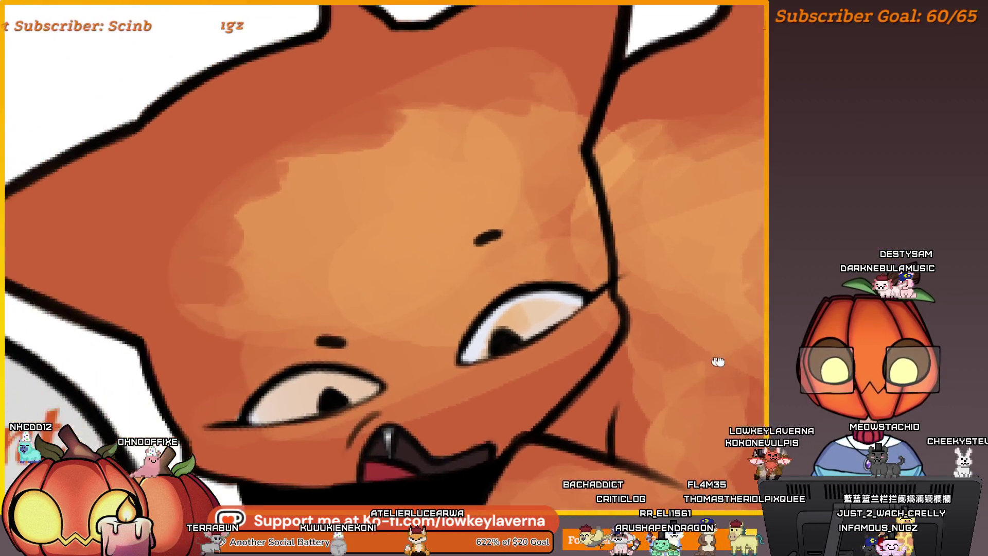
{"action": "scroll", "coordinate": [602, 306], "scroll_direction": "up", "scroll_amount": 4}
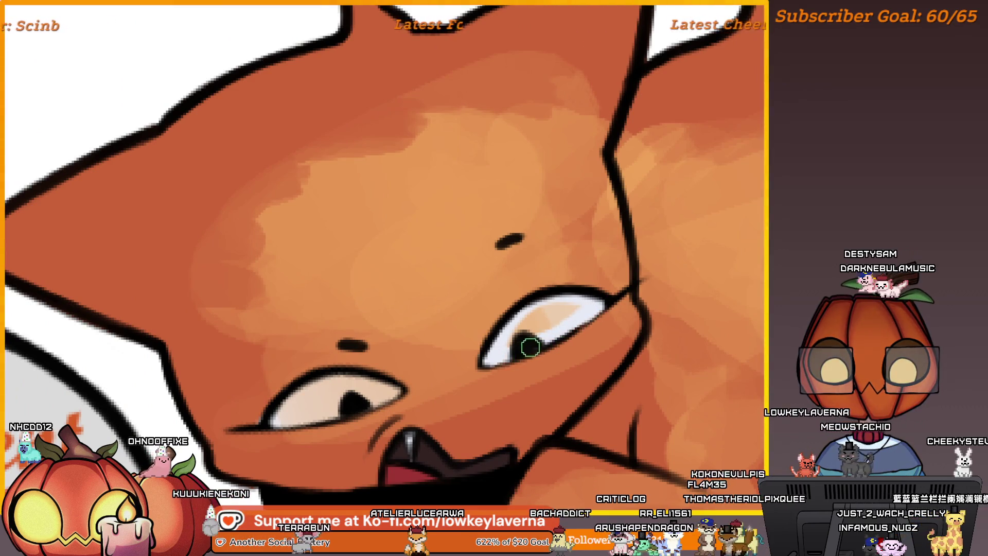
{"action": "scroll", "coordinate": [564, 318], "scroll_direction": "down", "scroll_amount": 1}
{"action": "scroll", "coordinate": [488, 370], "scroll_direction": "left", "scroll_amount": 2}
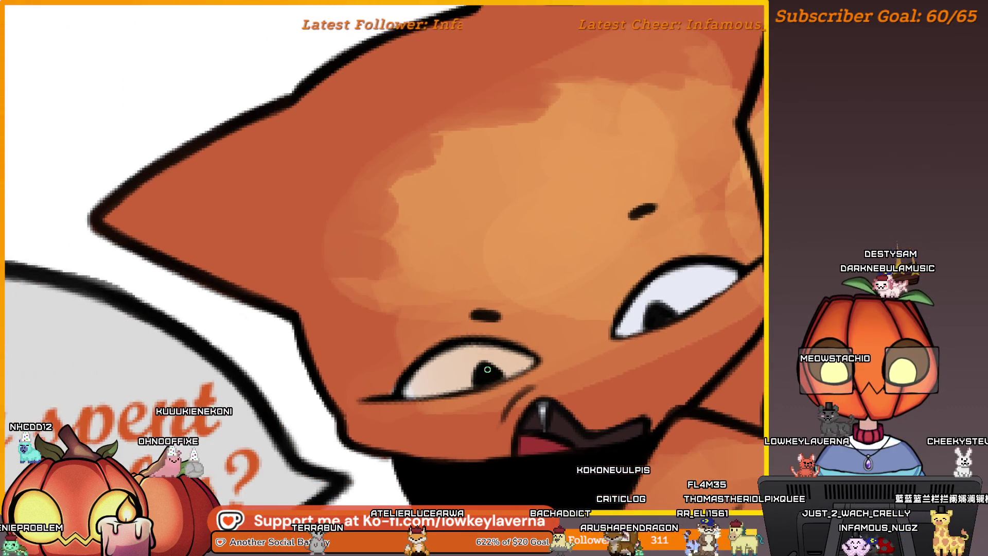
Paint white over the beige shading in the cat's left eye.
{"action": "mouse_move", "coordinate": [463, 383]}
{"action": "left_mouse_down"}
{"action": "mouse_move", "coordinate": [422, 386]}
{"action": "mouse_move", "coordinate": [494, 360]}
{"action": "left_mouse_up"}
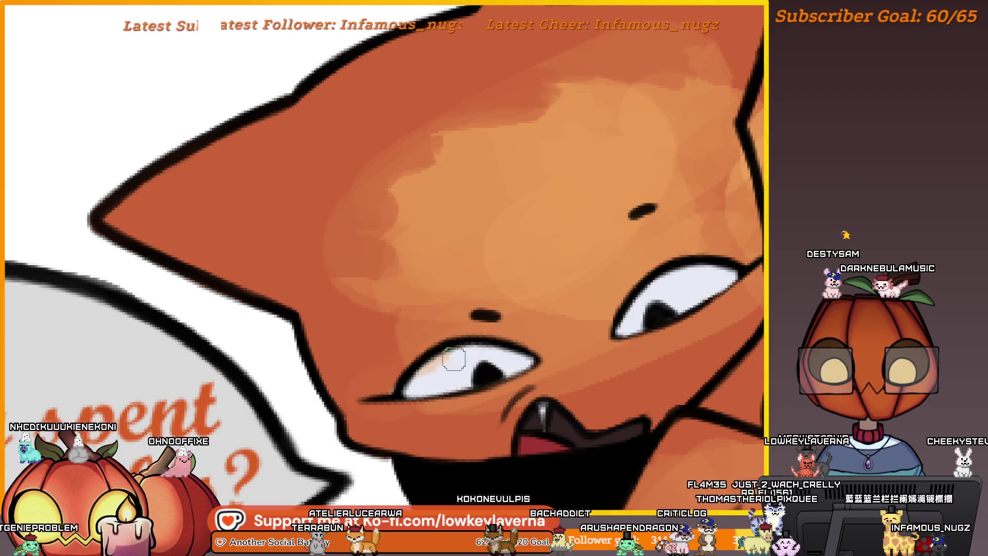
{"action": "scroll", "coordinate": [438, 369], "scroll_direction": "down", "scroll_amount": 3}
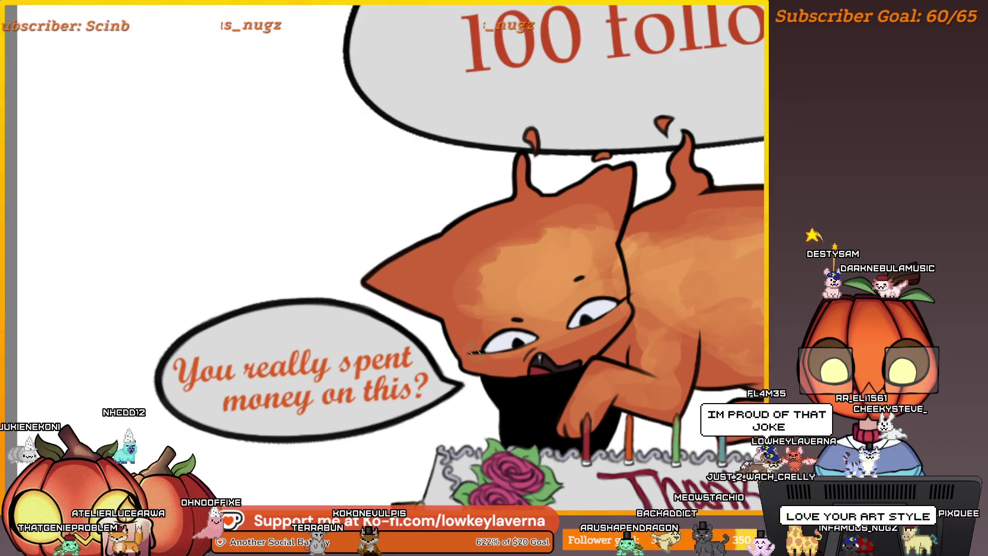
{"action": "mouse_move", "coordinate": [544, 315]}
{"action": "left_mouse_down"}
{"action": "mouse_move", "coordinate": [532, 338]}
{"action": "mouse_move", "coordinate": [546, 362]}
{"action": "left_mouse_up"}
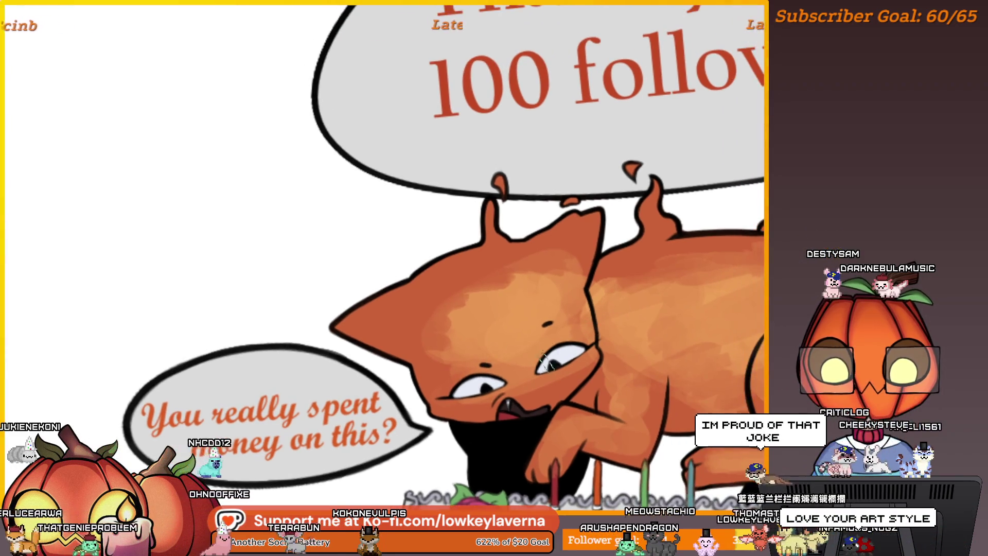
{"action": "scroll", "coordinate": [557, 343], "scroll_direction": "down", "scroll_amount": 2}
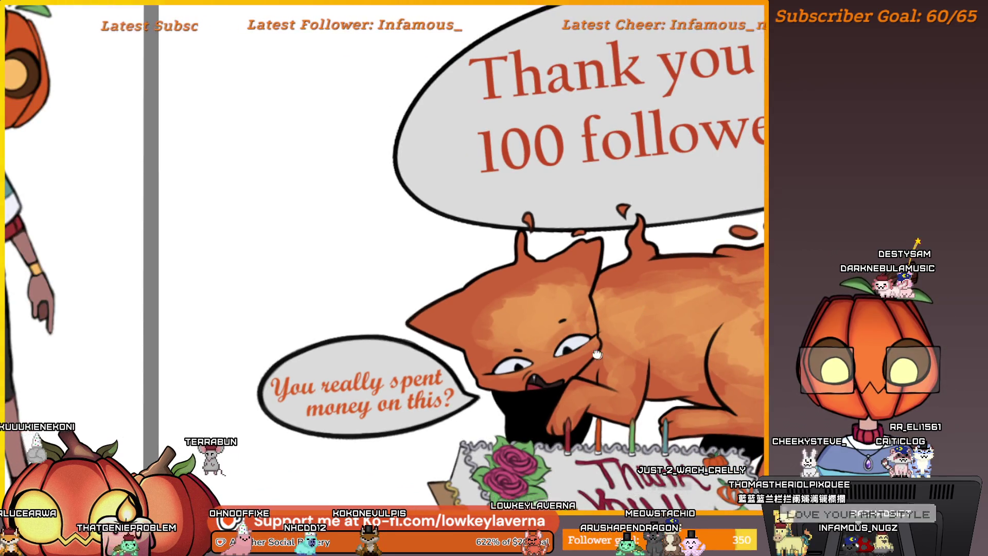
Zoom out and pan to frame the whole cat, cake and party-hatted pumpkin.
{"action": "mouse_move", "coordinate": [597, 354]}
{"action": "left_mouse_down"}
{"action": "mouse_move", "coordinate": [432, 355]}
{"action": "mouse_move", "coordinate": [414, 316]}
{"action": "left_mouse_up"}
{"action": "scroll", "coordinate": [411, 316], "scroll_direction": "down", "scroll_amount": 1}
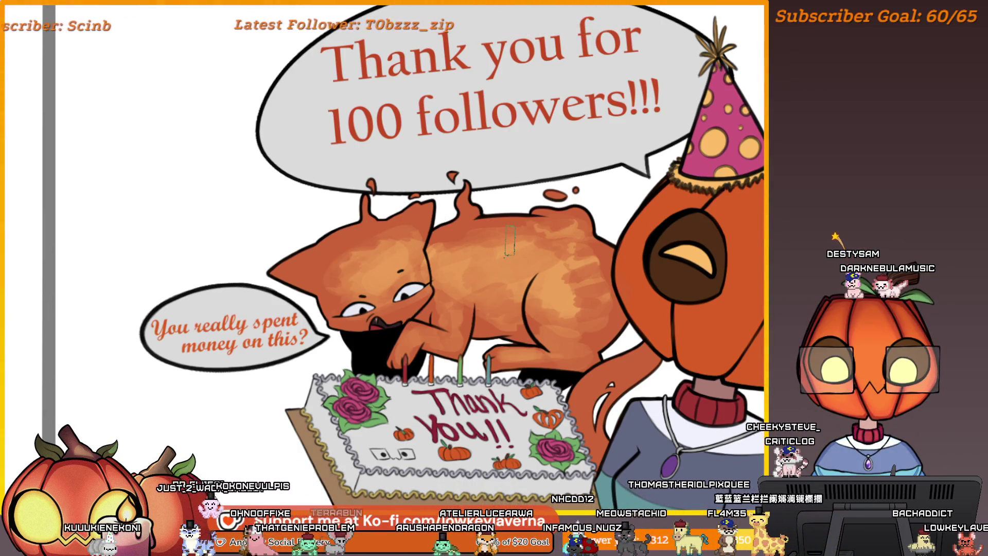
{"action": "left_click_drag", "start_coordinate": [563, 234], "coordinate": [585, 247]}
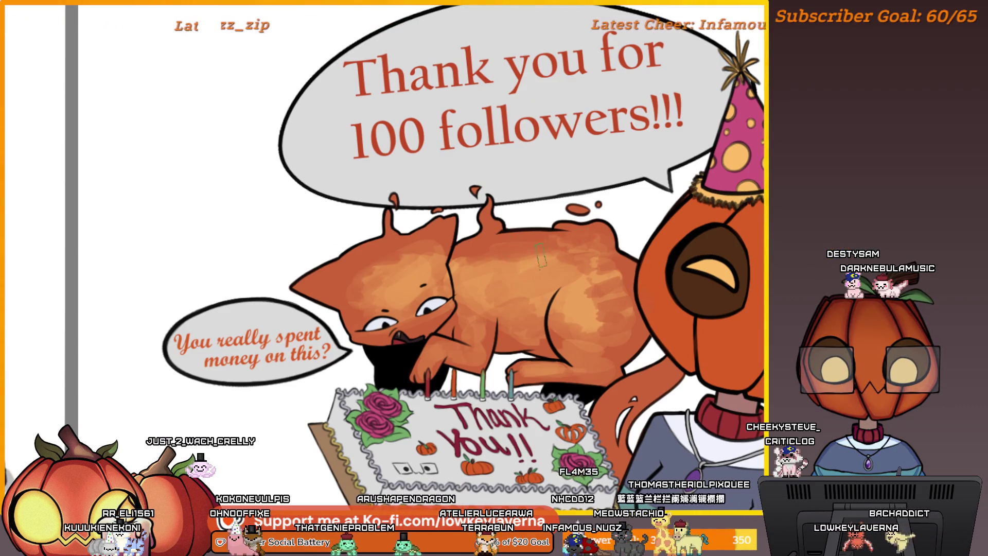
{"action": "left_click_drag", "start_coordinate": [634, 325], "coordinate": [629, 316]}
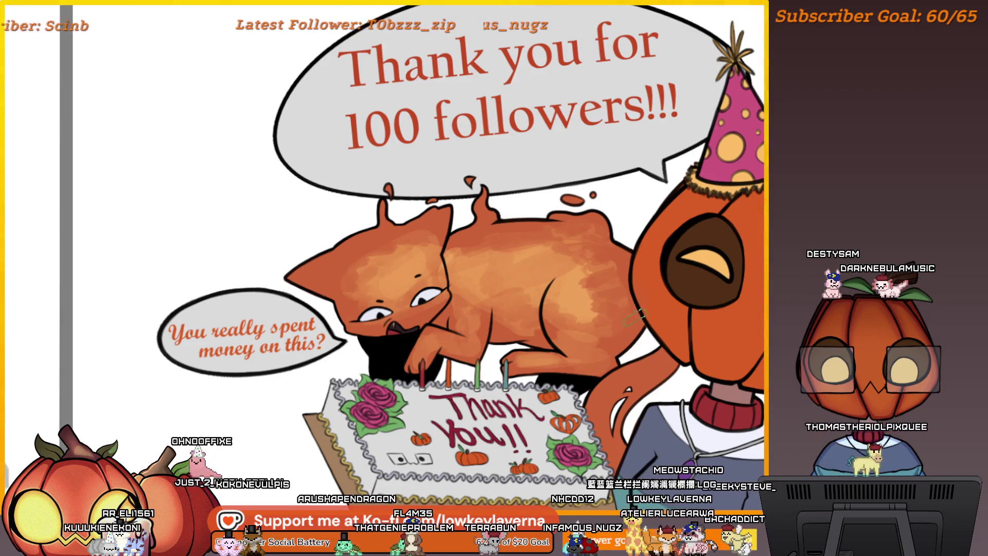
{"action": "left_click_drag", "start_coordinate": [622, 313], "coordinate": [611, 322]}
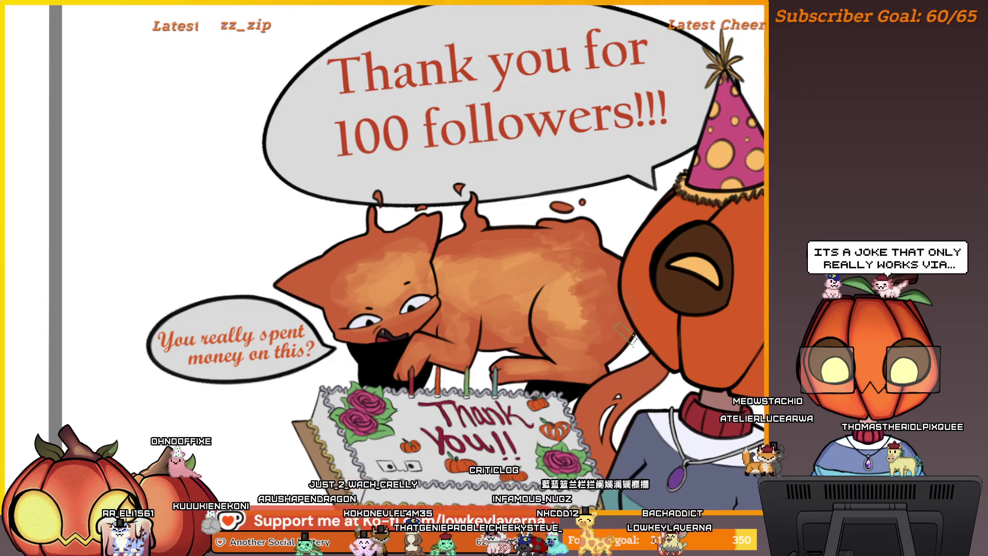
Mirror the canvas, pan around to compare, flip it back and sample an orange.
{"action": "key", "text": "m"}
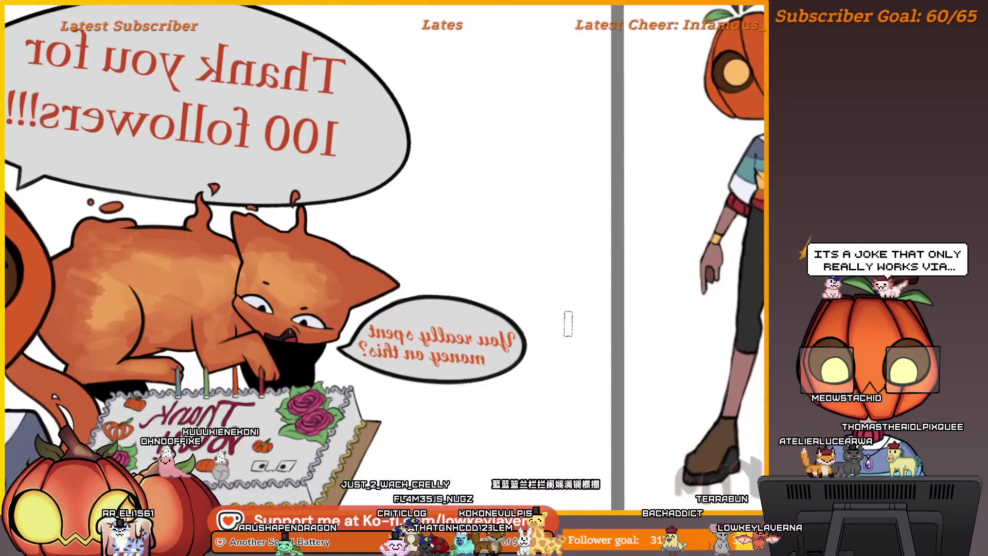
{"action": "scroll", "coordinate": [721, 345], "scroll_direction": "up", "scroll_amount": 4}
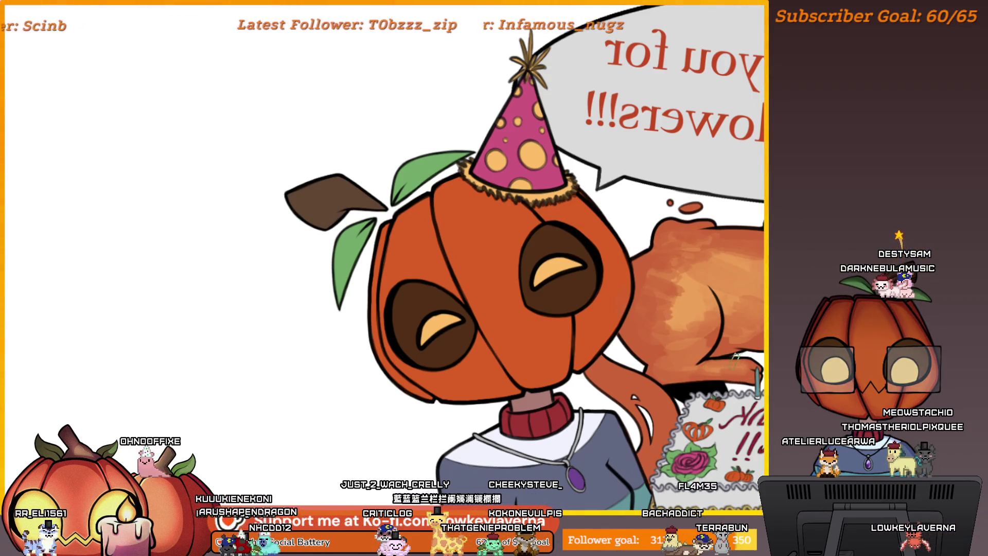
{"action": "scroll", "coordinate": [494, 289], "scroll_direction": "right", "scroll_amount": 2}
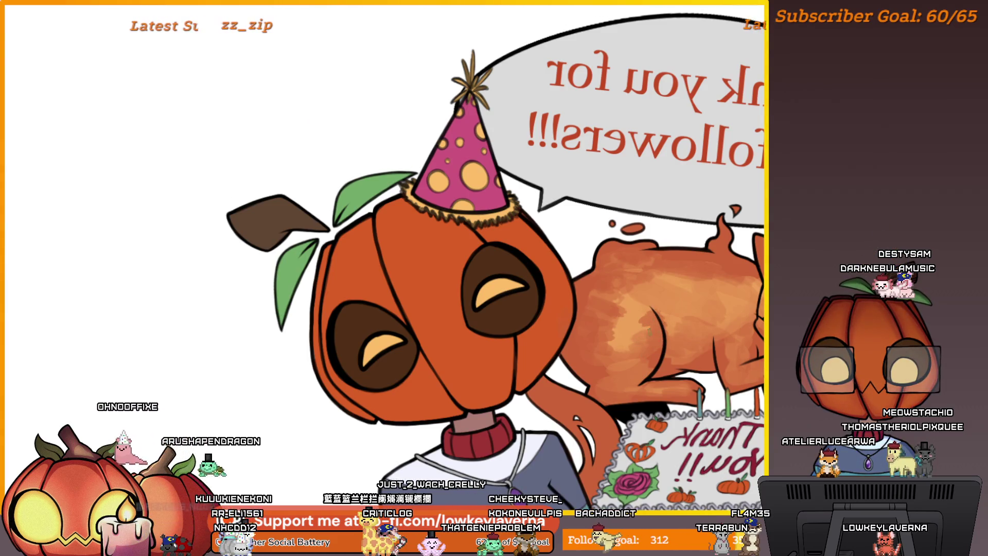
{"action": "scroll", "coordinate": [715, 325], "scroll_direction": "right", "scroll_amount": 2}
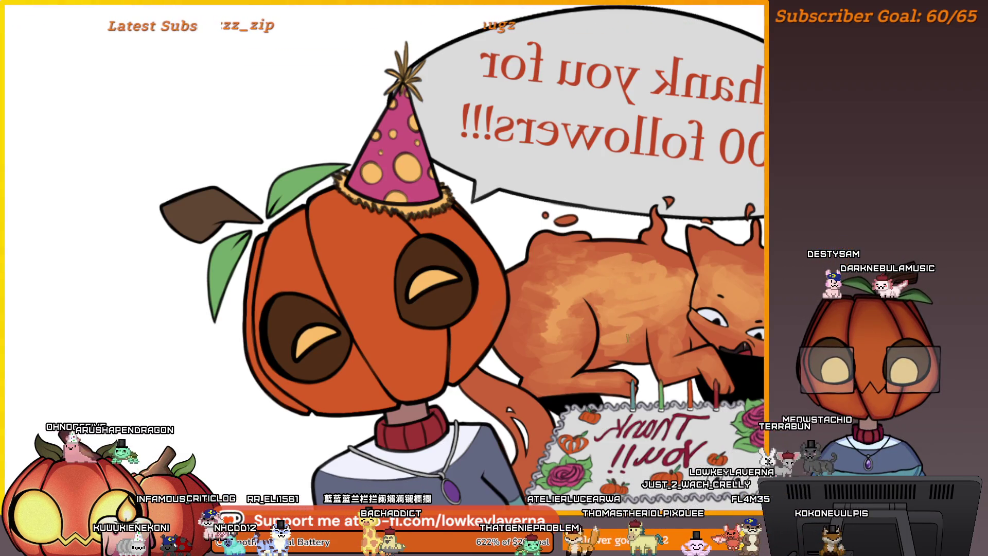
{"action": "scroll", "coordinate": [734, 292], "scroll_direction": "down", "scroll_amount": 5}
{"action": "scroll", "coordinate": [720, 319], "scroll_direction": "up", "scroll_amount": 5}
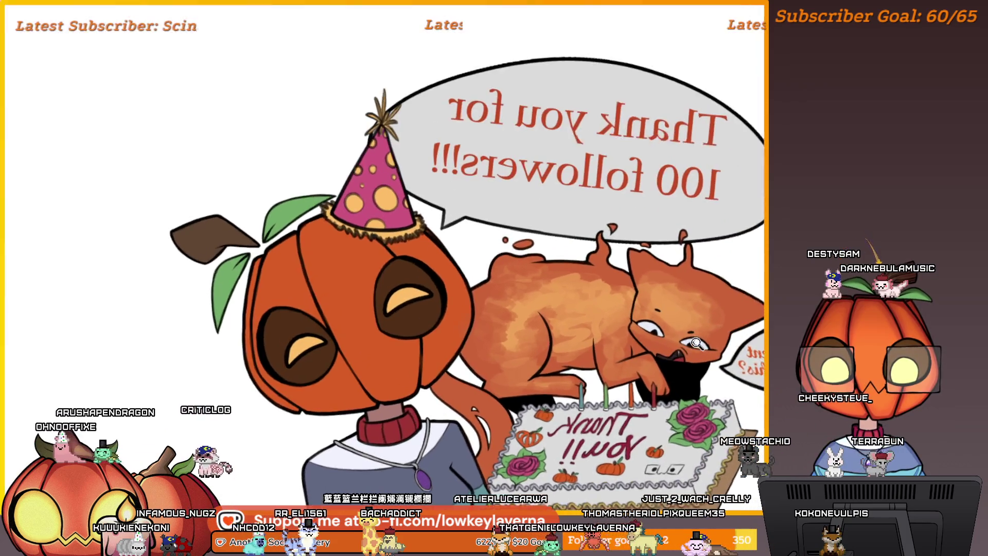
{"action": "key", "text": "m"}
{"action": "key", "text": "m"}
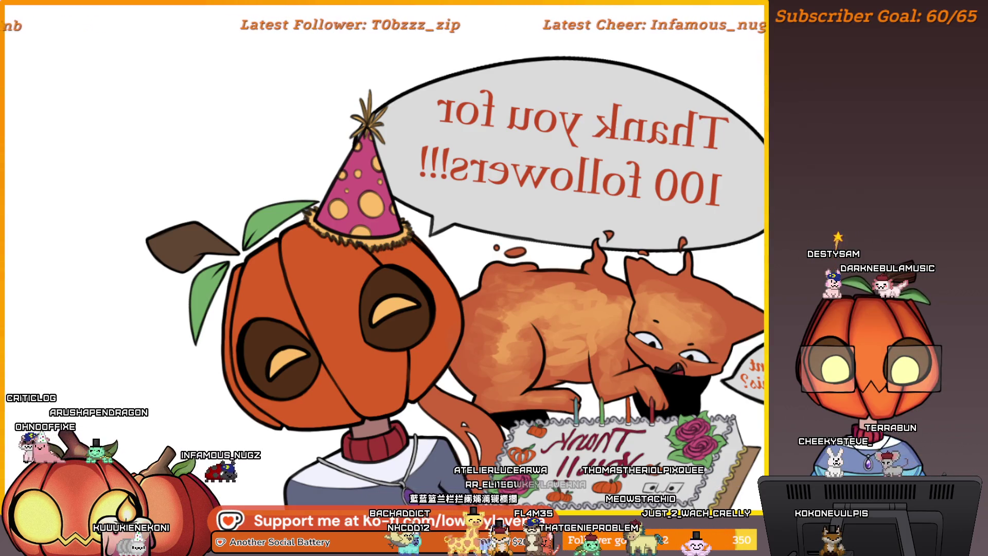
{"action": "left_click", "coordinate": [570, 359]}
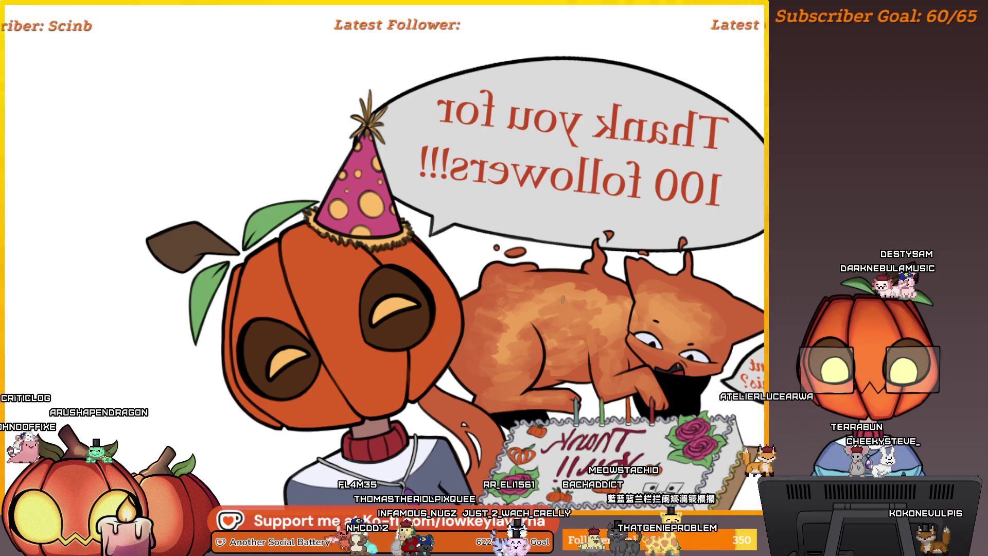
Unflip the view and zoom out to show the drawing beside the cake photo and character sheets.
{"action": "key", "text": "m"}
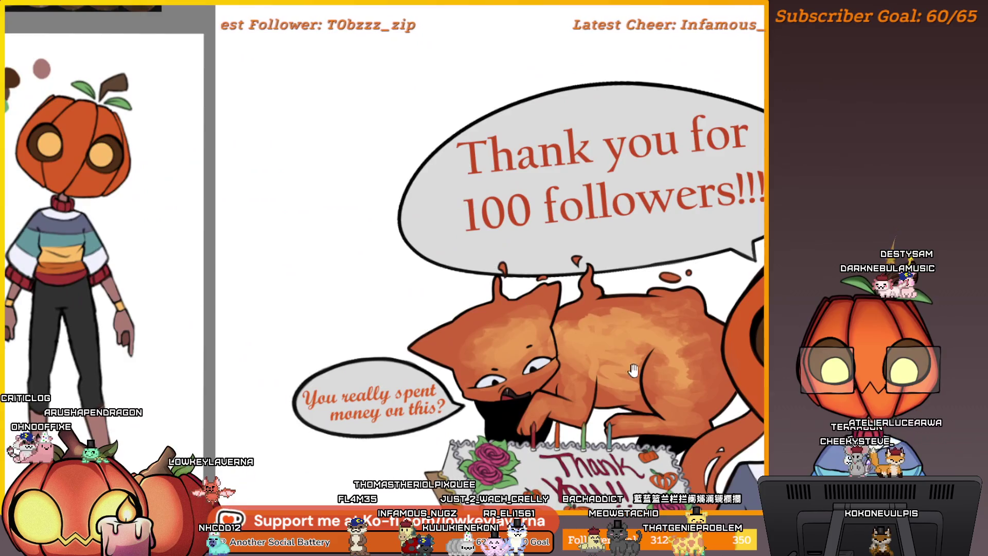
{"action": "mouse_move", "coordinate": [634, 370]}
{"action": "left_mouse_down"}
{"action": "mouse_move", "coordinate": [673, 347]}
{"action": "mouse_move", "coordinate": [657, 354]}
{"action": "left_mouse_up"}
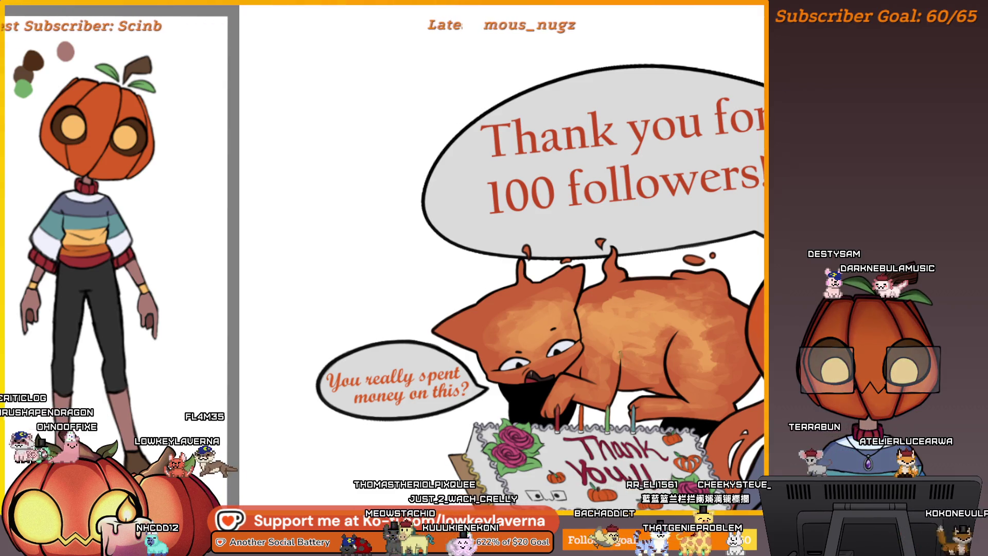
{"action": "left_click_drag", "start_coordinate": [623, 347], "coordinate": [621, 378]}
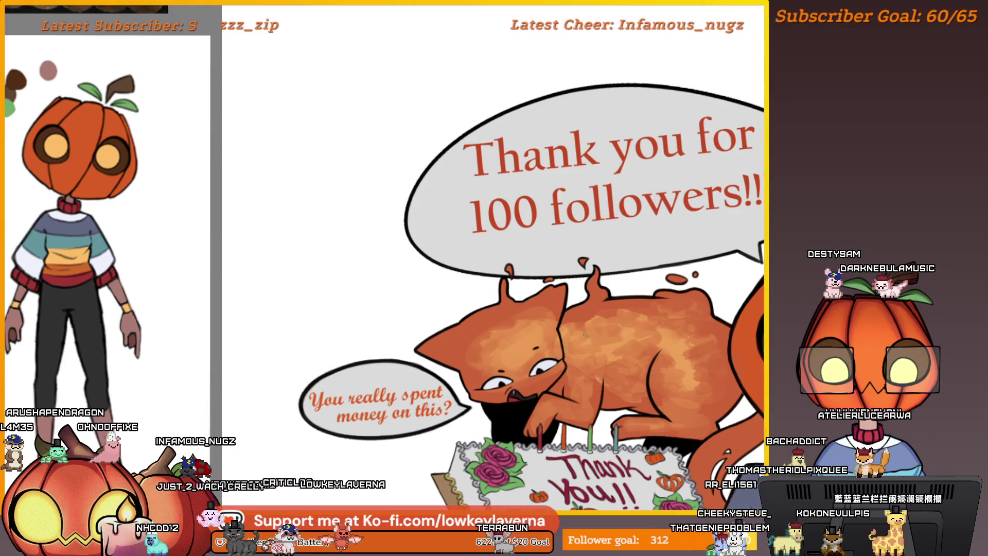
{"action": "left_click_drag", "start_coordinate": [649, 369], "coordinate": [605, 338]}
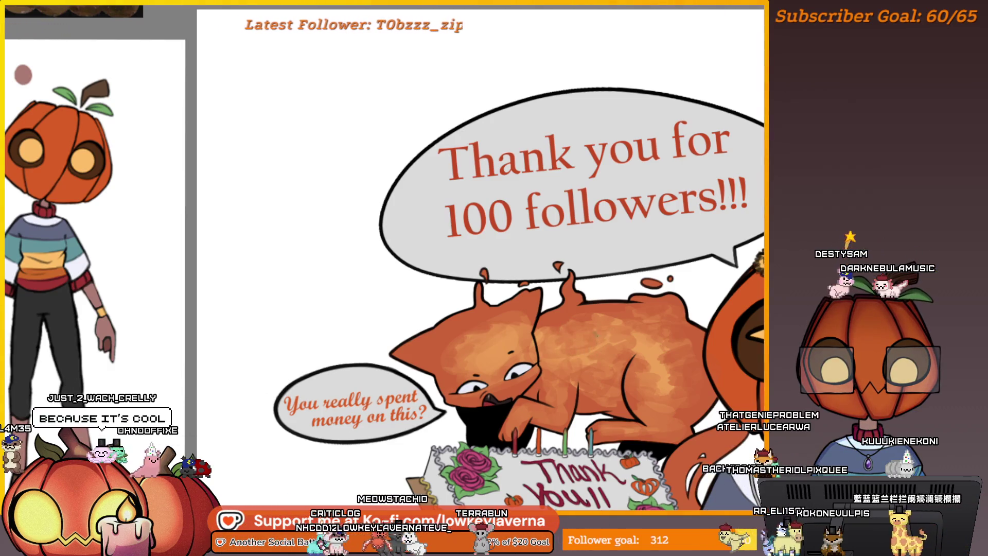
{"action": "scroll", "coordinate": [633, 366], "scroll_direction": "down", "scroll_amount": 5}
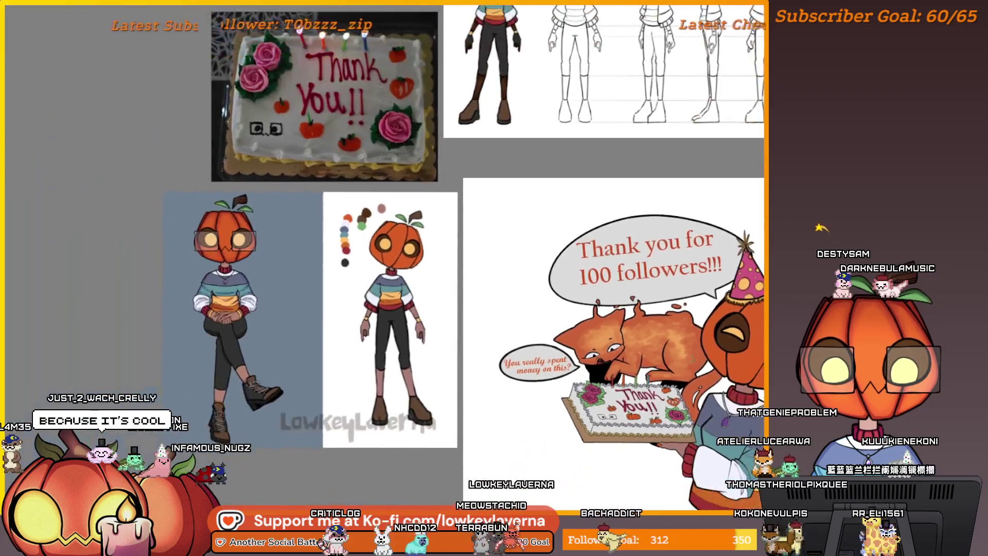
Zoom back in on the cat and the '100 followers' speech bubble.
{"action": "scroll", "coordinate": [633, 365], "scroll_direction": "up", "scroll_amount": 4}
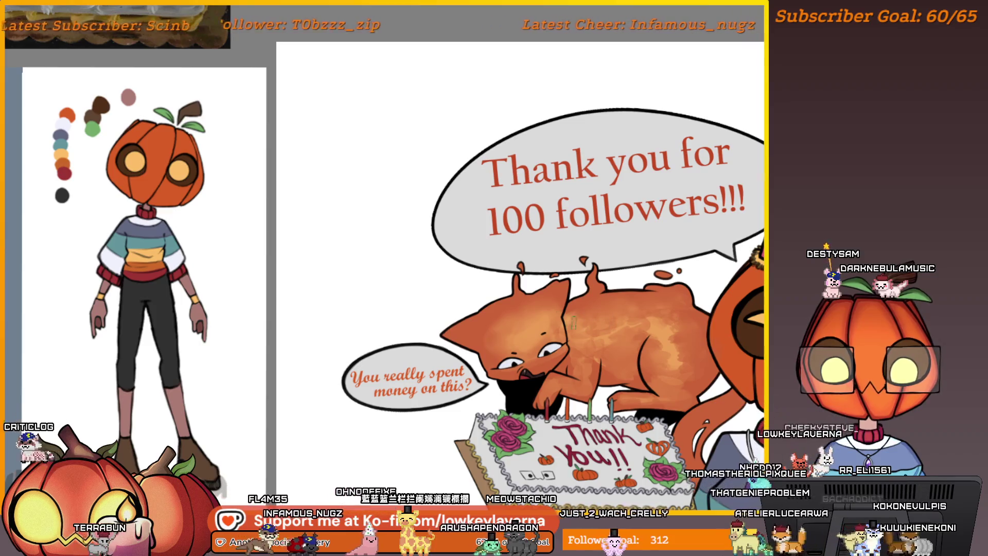
{"action": "left_click", "coordinate": [645, 336]}
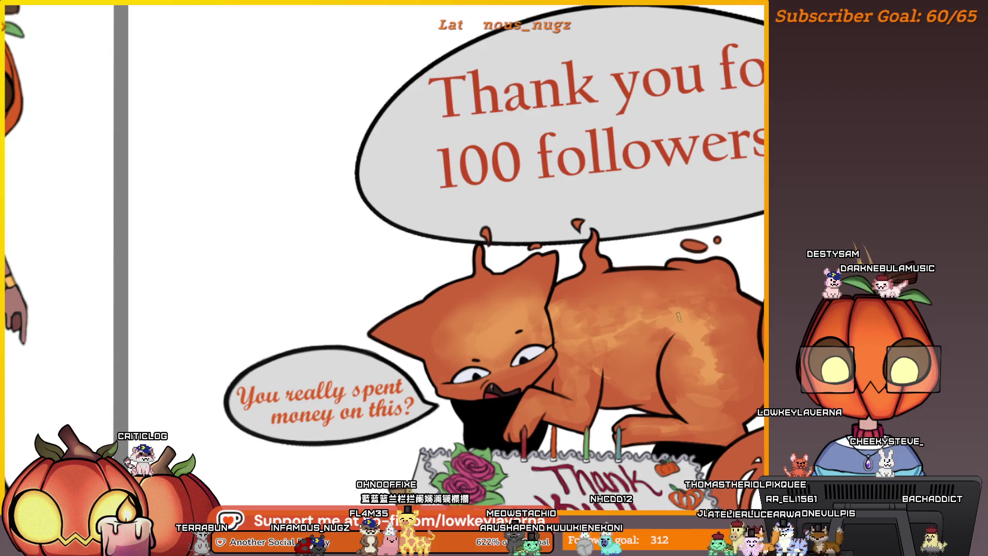
Sample the cat's orange fur colour, then mirror the canvas and pan to the party-hat pumpkin.
{"action": "left_click", "coordinate": [684, 321], "text": "alt"}
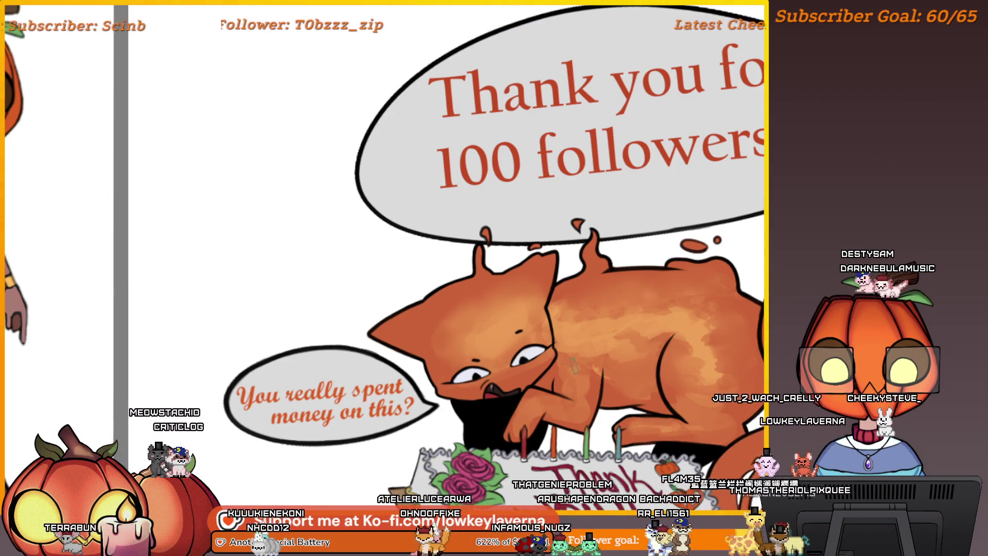
{"action": "key", "text": "m"}
{"action": "left_click_drag", "start_coordinate": [98, 366], "coordinate": [566, 360]}
{"action": "scroll", "coordinate": [672, 355], "scroll_direction": "up", "scroll_amount": 3}
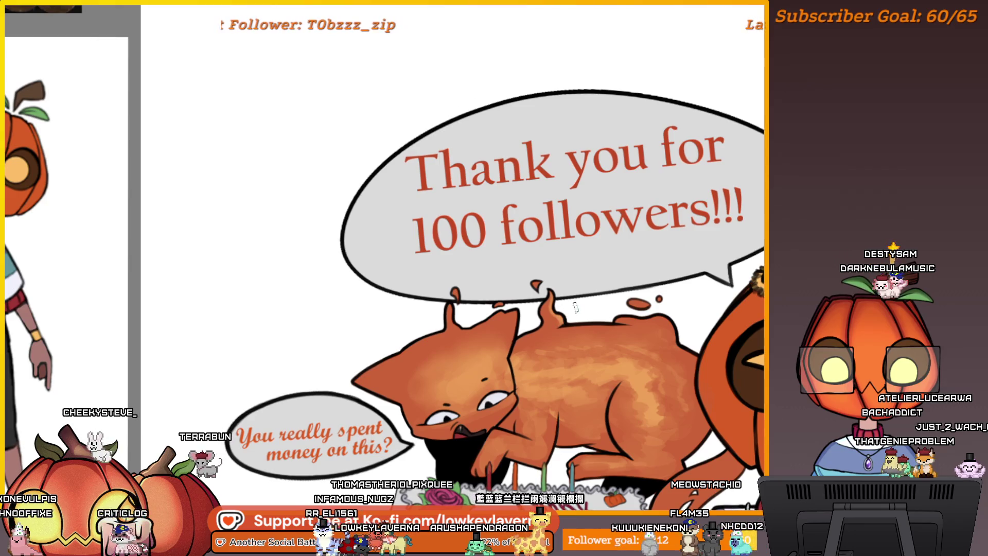
{"action": "left_click_drag", "start_coordinate": [675, 268], "coordinate": [621, 299]}
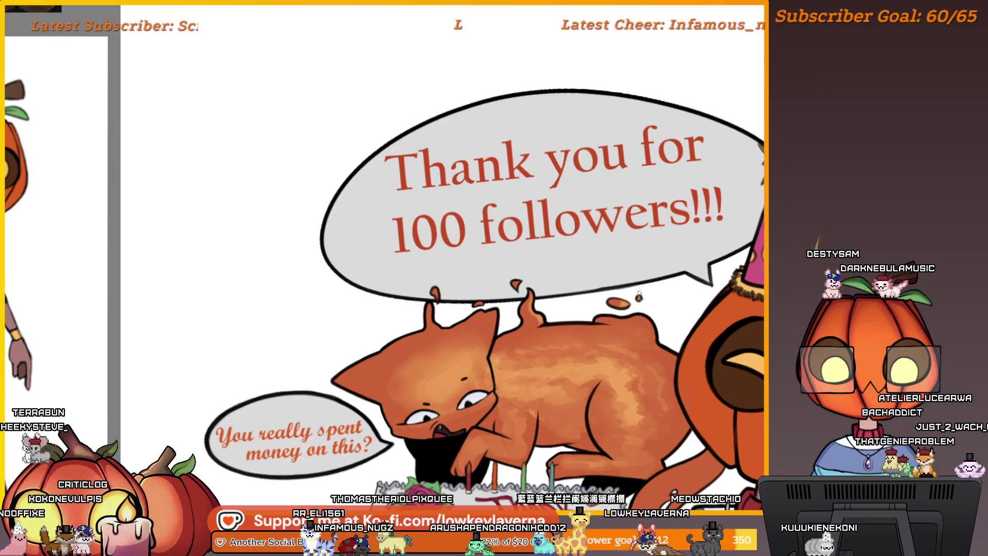
Mirror the artwork and zoom in close on the pumpkin's party hat.
{"action": "scroll", "coordinate": [656, 286], "scroll_direction": "down", "scroll_amount": 2}
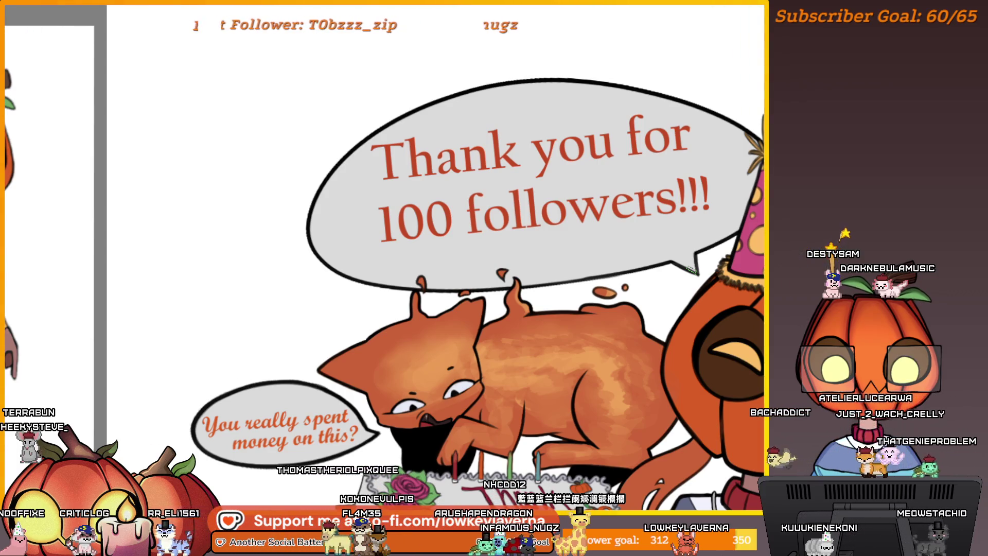
{"action": "key", "text": "m"}
{"action": "scroll", "coordinate": [460, 353], "scroll_direction": "up", "scroll_amount": 5}
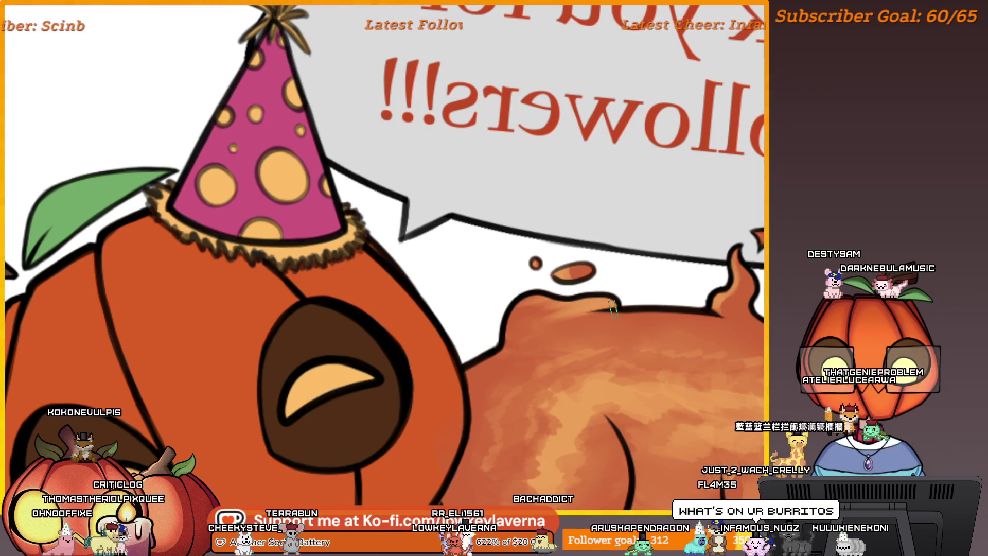
{"action": "scroll", "coordinate": [604, 342], "scroll_direction": "down", "scroll_amount": 2}
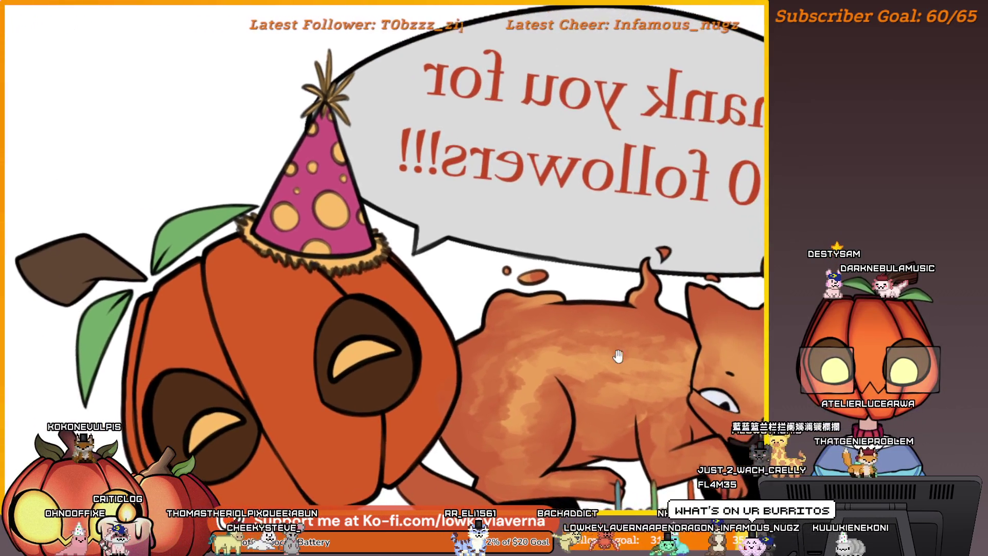
Flip the artwork back to normal orientation, framed on the cat and the '100 followers' bubble.
{"action": "left_click_drag", "start_coordinate": [618, 356], "coordinate": [595, 361]}
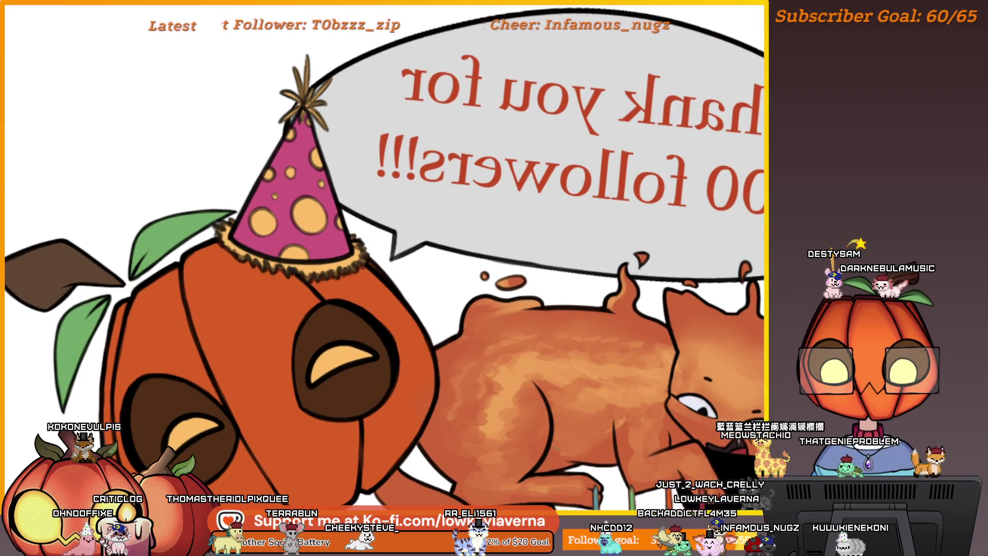
{"action": "scroll", "coordinate": [632, 352], "scroll_direction": "left", "scroll_amount": 1}
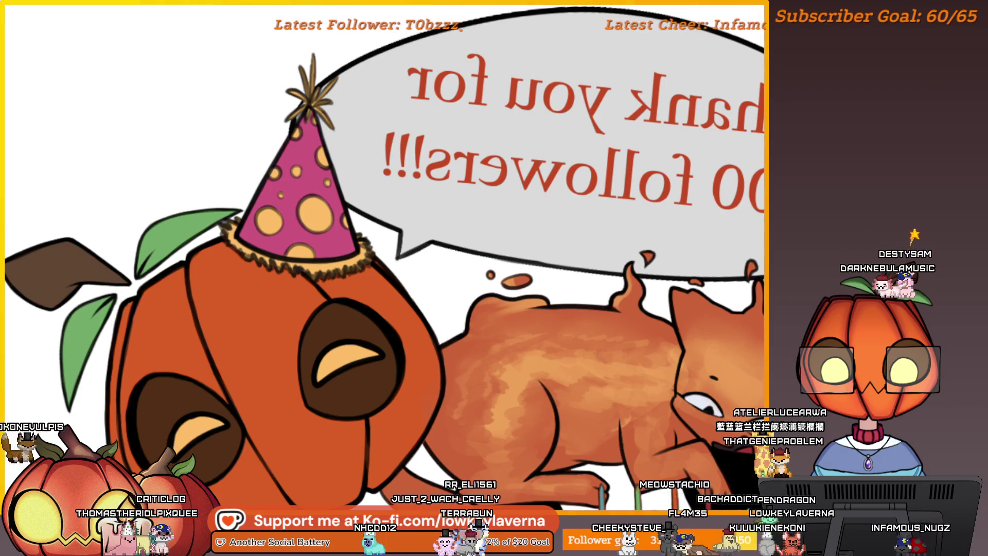
{"action": "key", "text": "m"}
{"action": "scroll", "coordinate": [601, 356], "scroll_direction": "down", "scroll_amount": 3}
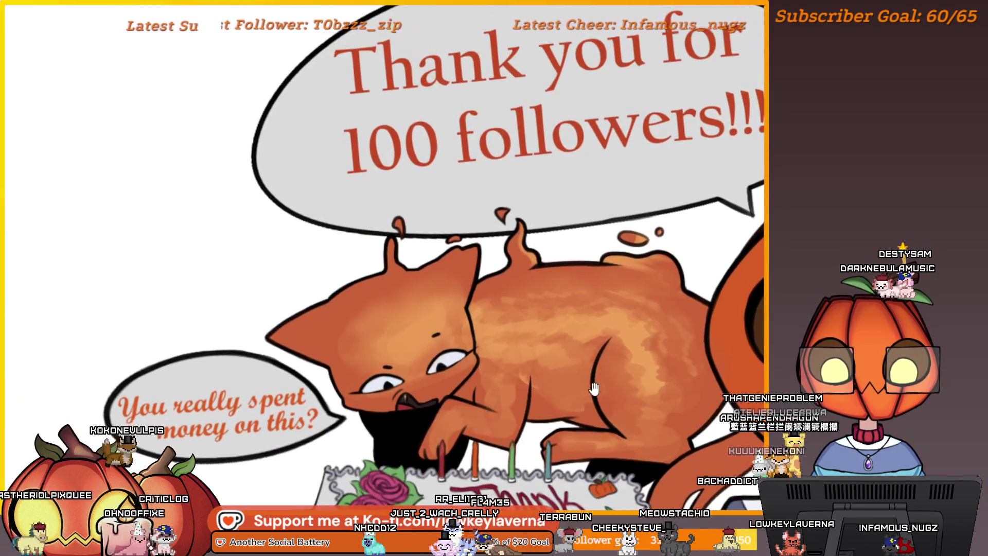
{"action": "scroll", "coordinate": [659, 409], "scroll_direction": "up", "scroll_amount": 3}
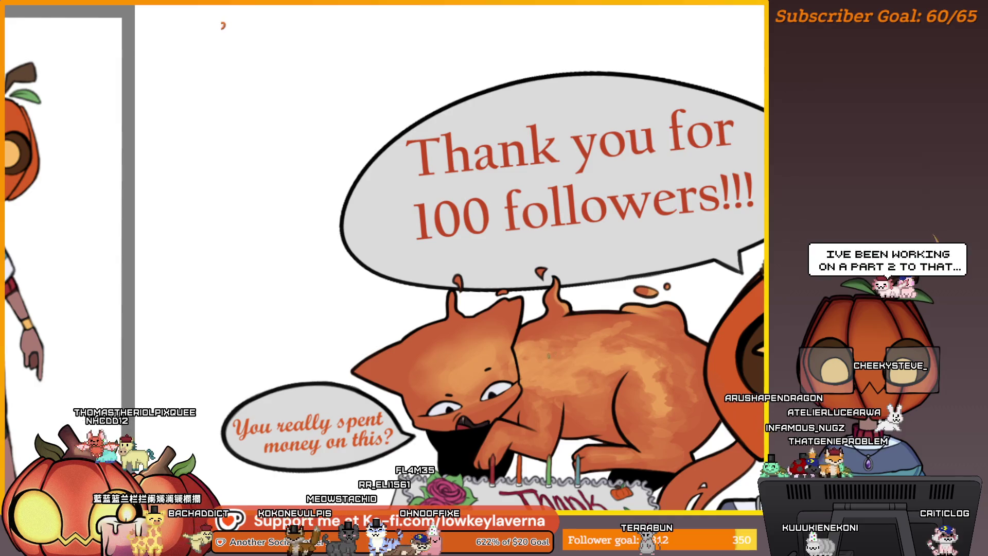
{"action": "left_click_drag", "start_coordinate": [600, 327], "coordinate": [528, 301]}
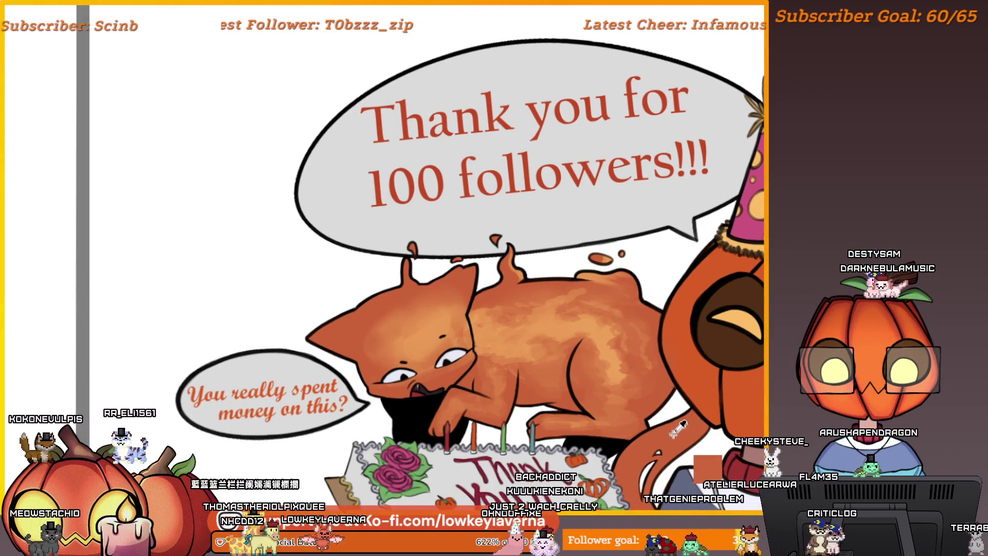
Pan the mirrored canvas to centre the party-hatted pumpkin character beside the cat.
{"action": "mouse_move", "coordinate": [677, 427]}
{"action": "left_mouse_down"}
{"action": "mouse_move", "coordinate": [617, 364]}
{"action": "mouse_move", "coordinate": [611, 377]}
{"action": "left_mouse_up"}
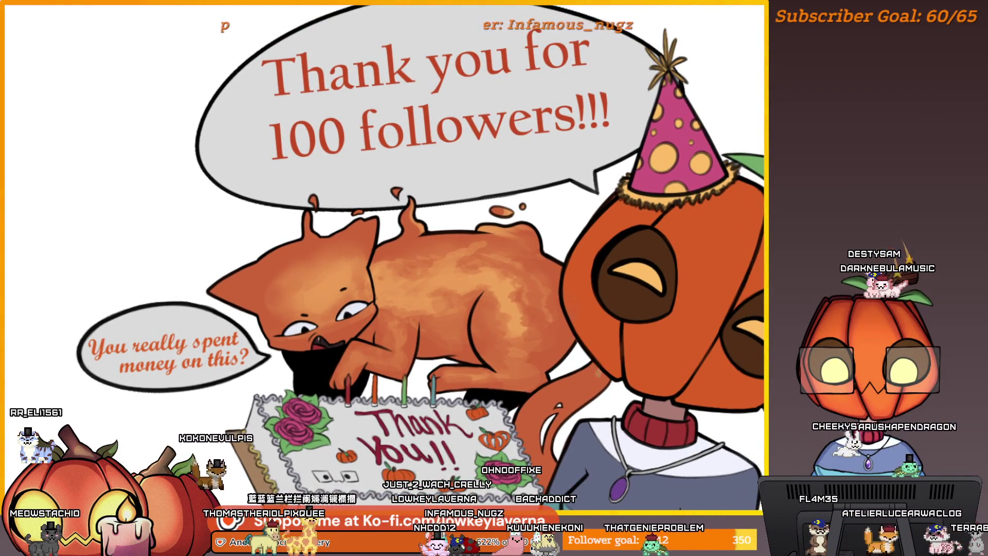
{"action": "left_click_drag", "start_coordinate": [603, 378], "coordinate": [607, 367]}
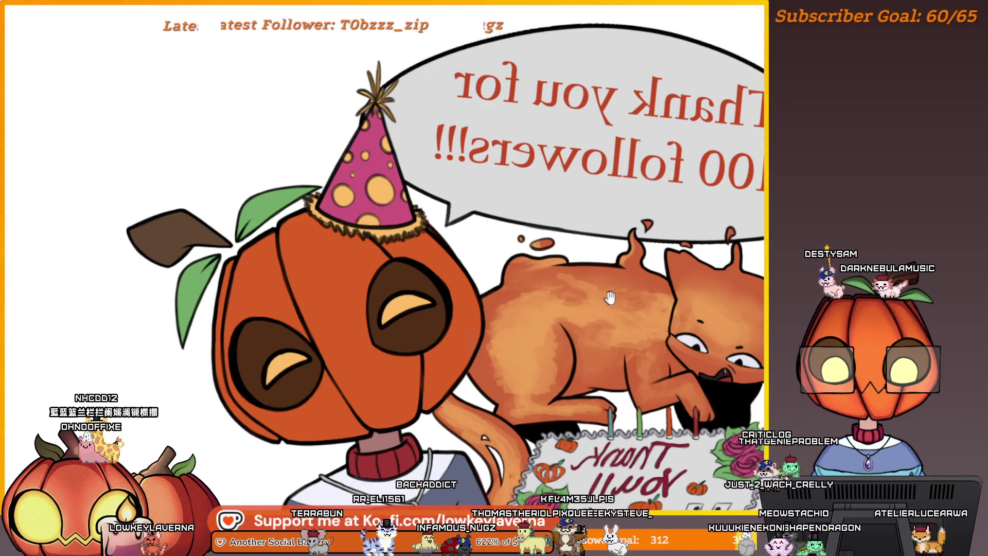
Enlarge the brush a lot, then toggle the mirrored view repeatedly, ending framed on the pumpkin head.
{"action": "left_click_drag", "start_coordinate": [610, 297], "coordinate": [597, 305]}
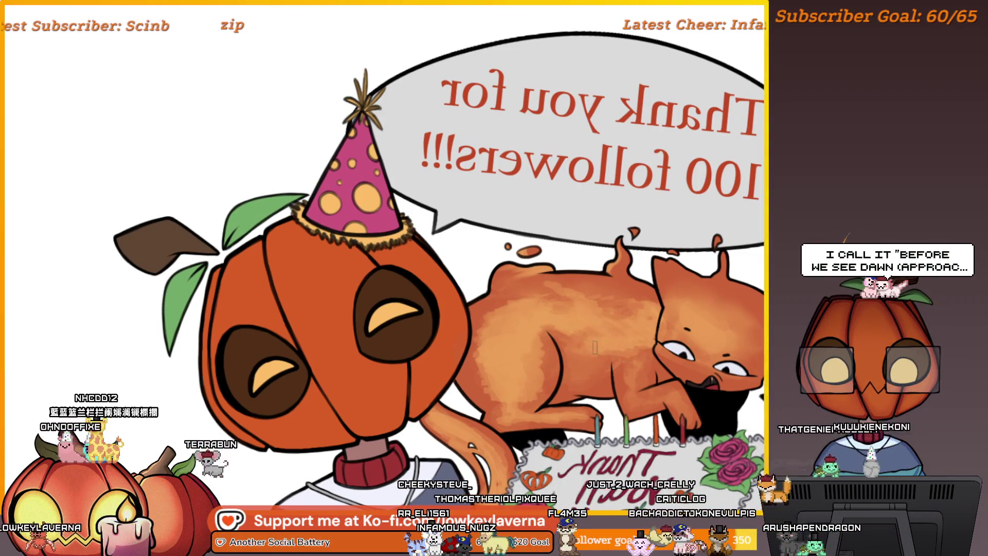
{"action": "key", "text": "bracketright"}
{"action": "key", "text": "bracketright"}
{"action": "key", "text": "bracketright"}
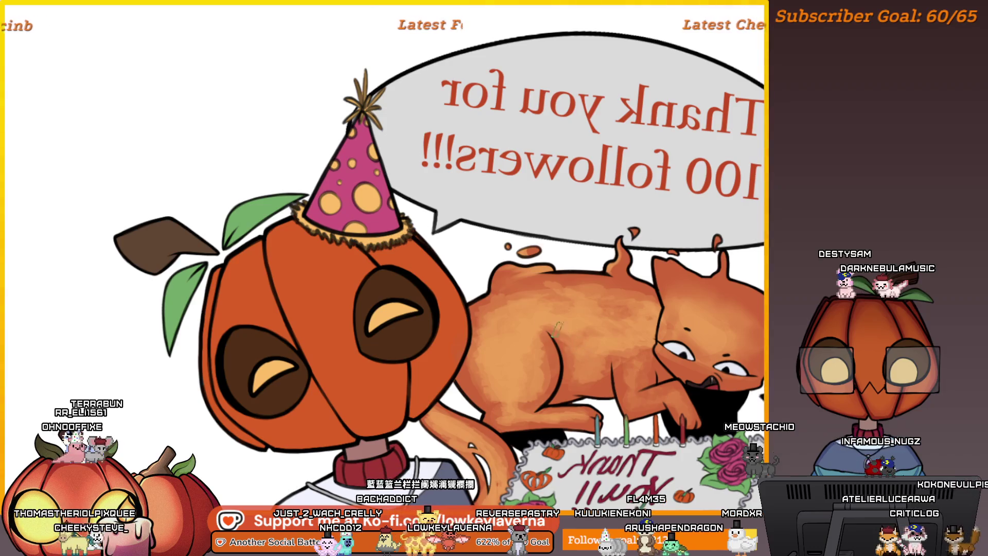
{"action": "key", "text": "m"}
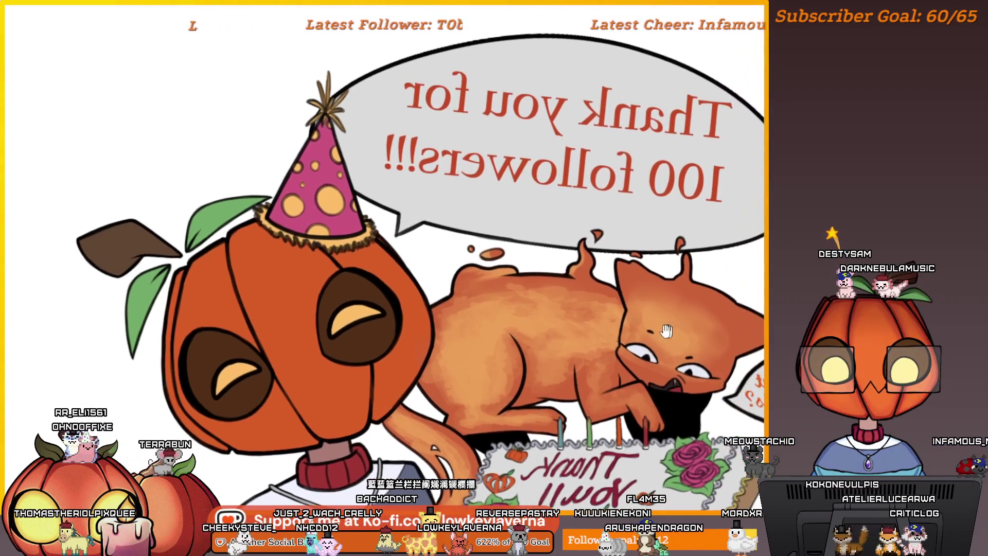
{"action": "key", "text": "m"}
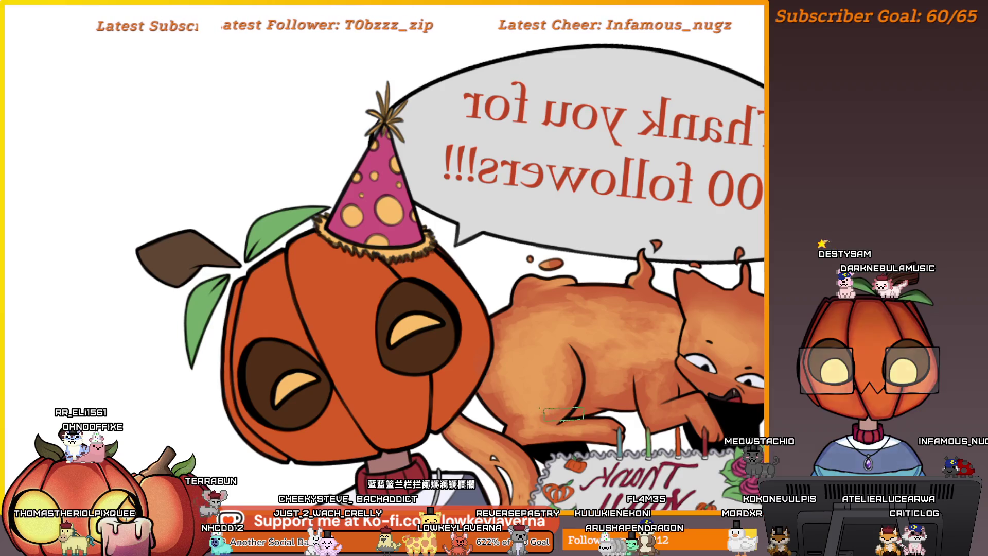
{"action": "key", "text": "m"}
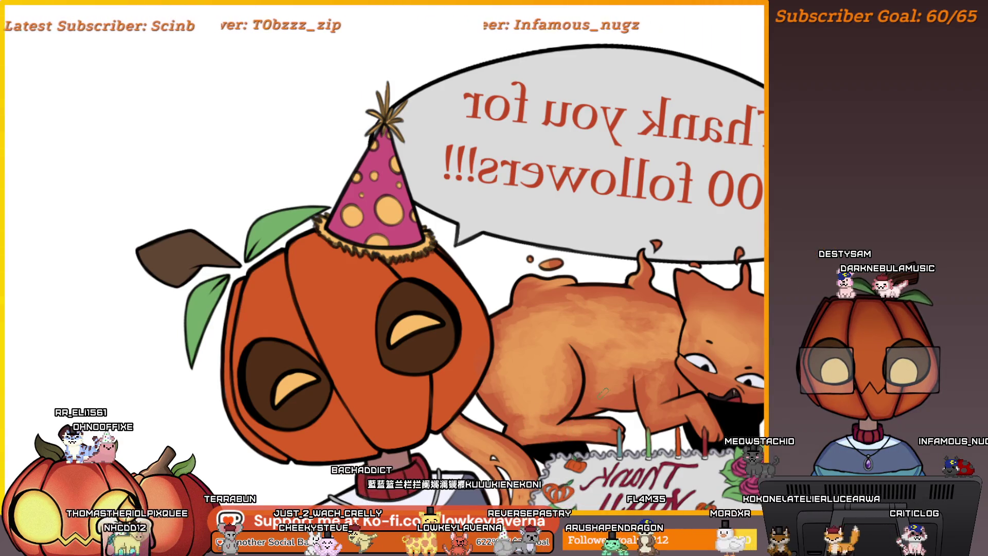
{"action": "key", "text": "m"}
{"action": "left_click_drag", "start_coordinate": [594, 420], "coordinate": [669, 397]}
{"action": "key", "text": "m"}
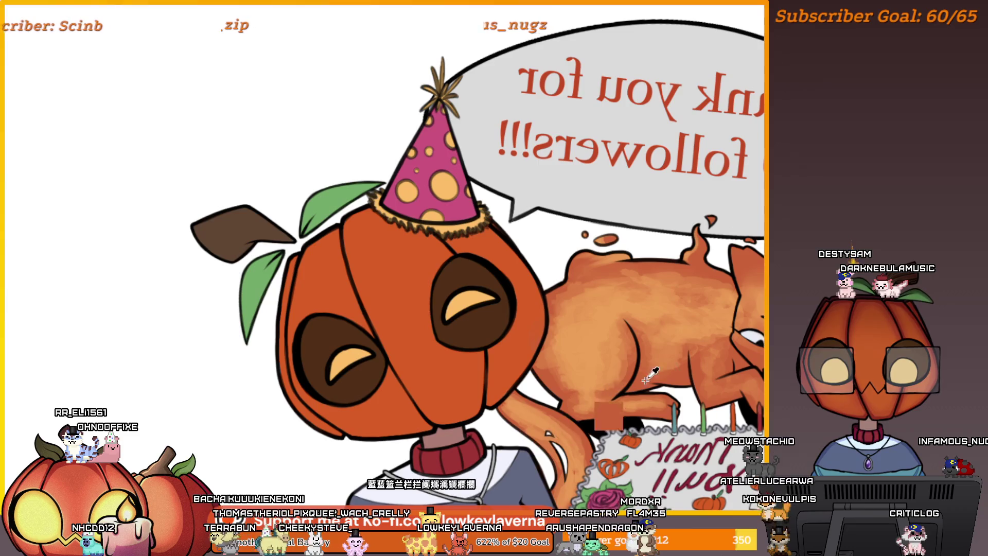
{"action": "key", "text": "m"}
{"action": "key", "text": "m"}
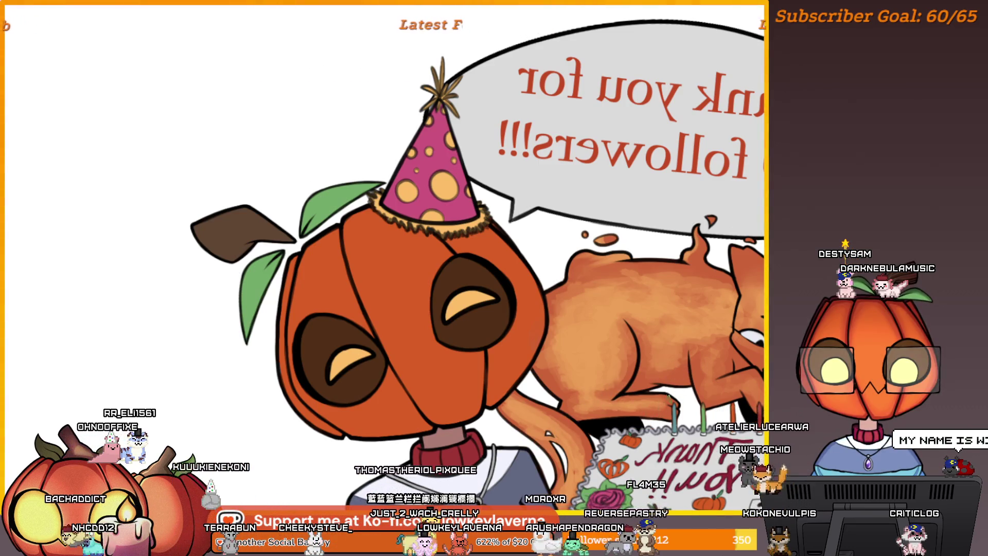
{"action": "key", "text": "m"}
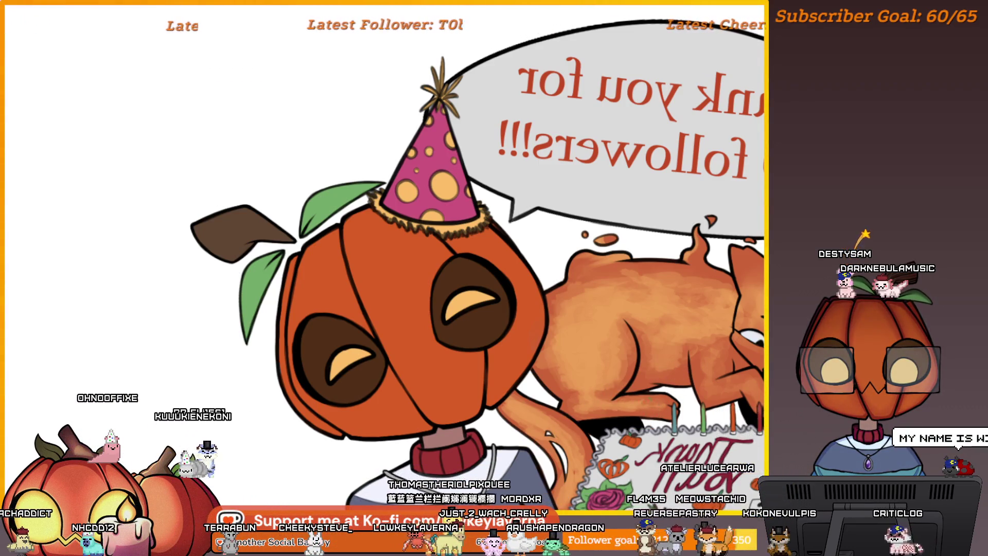
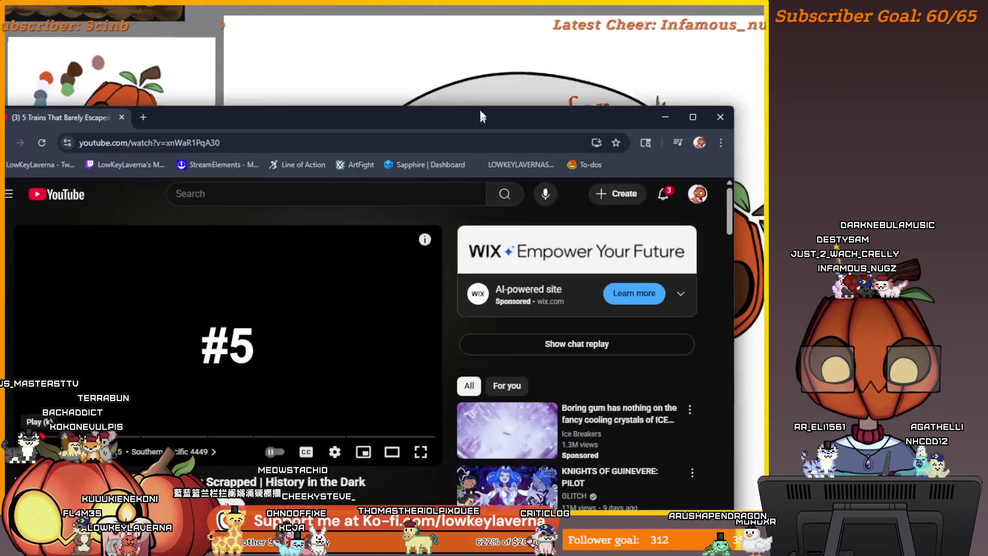
Move the train video window over the artwork and widen it to the left edge for a bigger player.
{"action": "left_click_drag", "start_coordinate": [480, 108], "coordinate": [675, 30]}
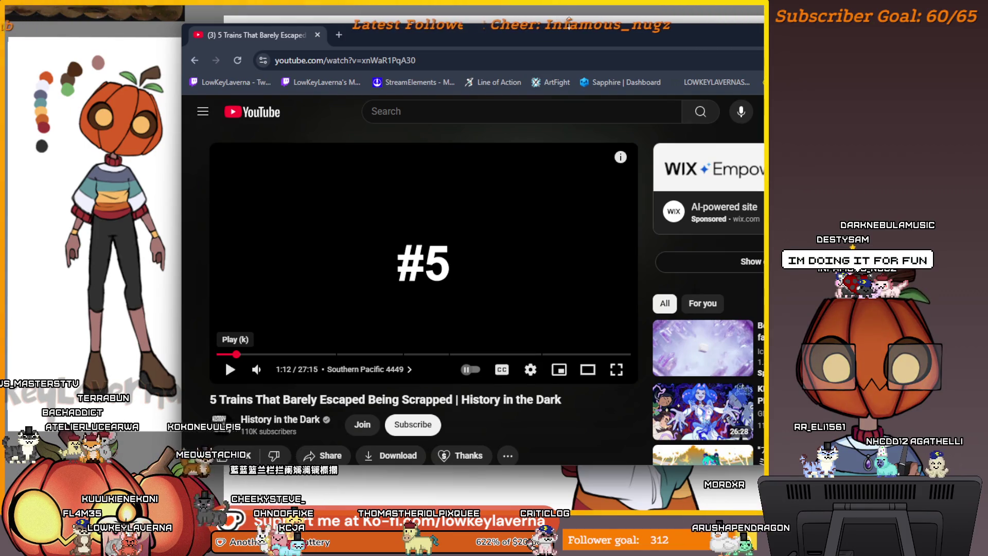
{"action": "mouse_move", "coordinate": [568, 23]}
{"action": "left_mouse_down"}
{"action": "mouse_move", "coordinate": [571, 1]}
{"action": "mouse_move", "coordinate": [525, 1]}
{"action": "left_mouse_up"}
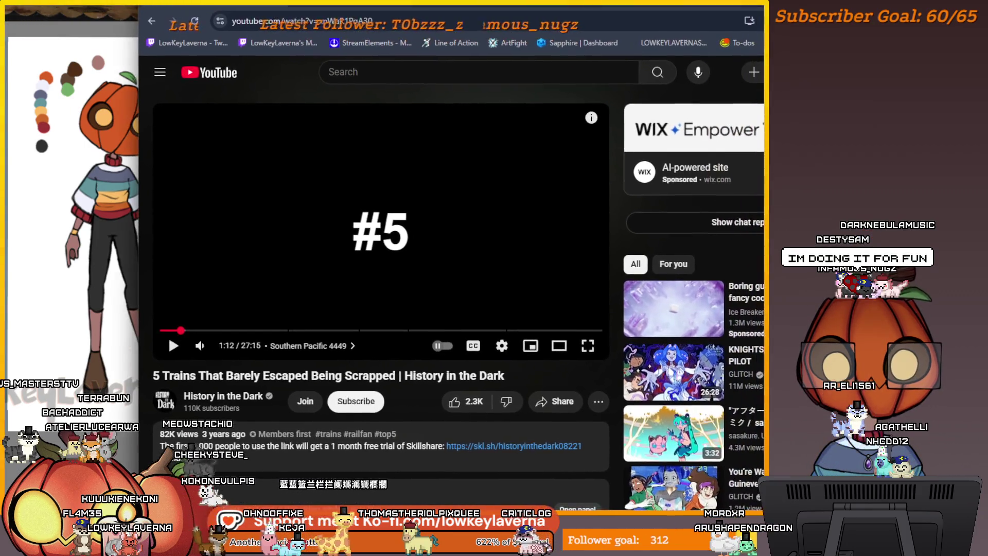
{"action": "left_click_drag", "start_coordinate": [136, 232], "coordinate": [5, 232]}
{"action": "left_click_drag", "start_coordinate": [425, 4], "coordinate": [466, 7]}
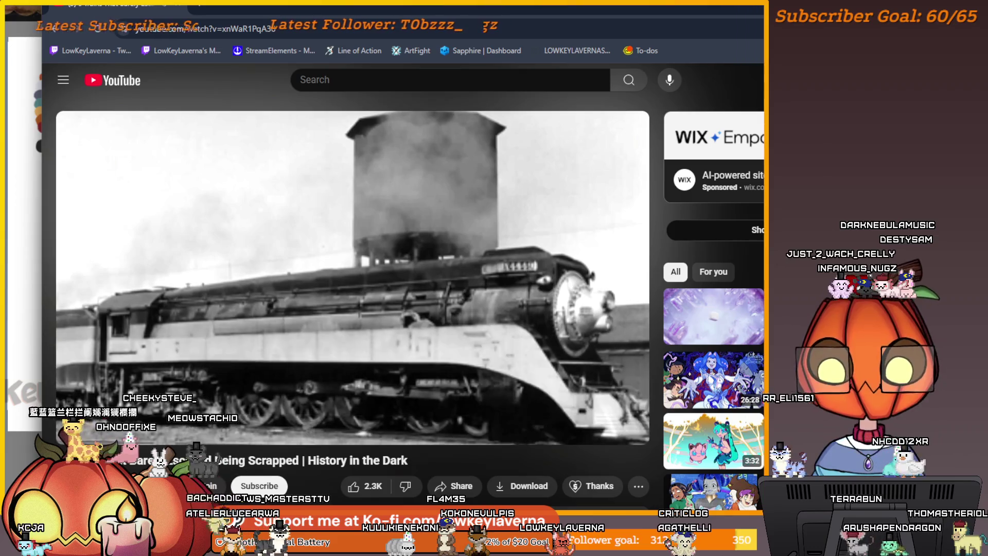
Let the locomotive video play, then seek the progress bar ahead to the Stepney chapter.
{"action": "mouse_move", "coordinate": [134, 435]}
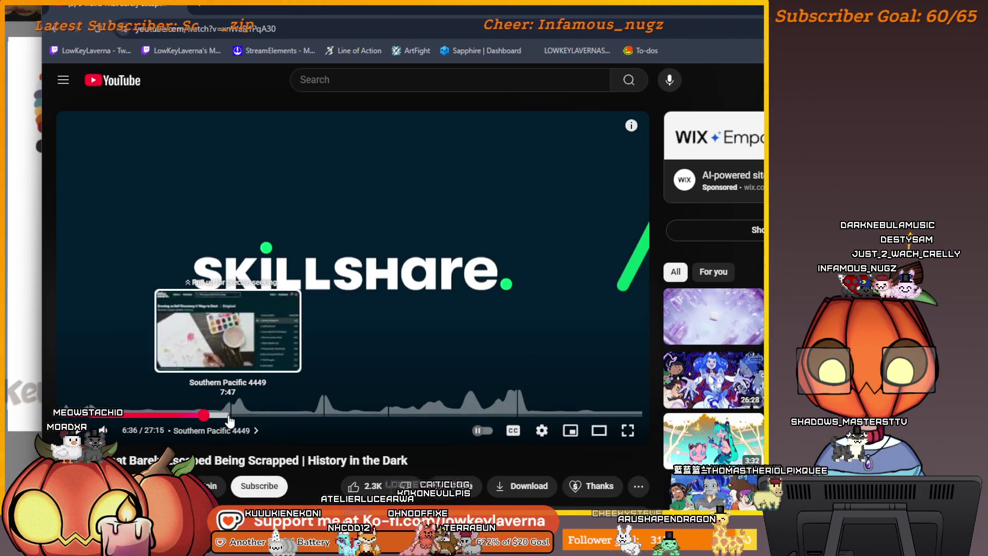
{"action": "left_click", "coordinate": [232, 416]}
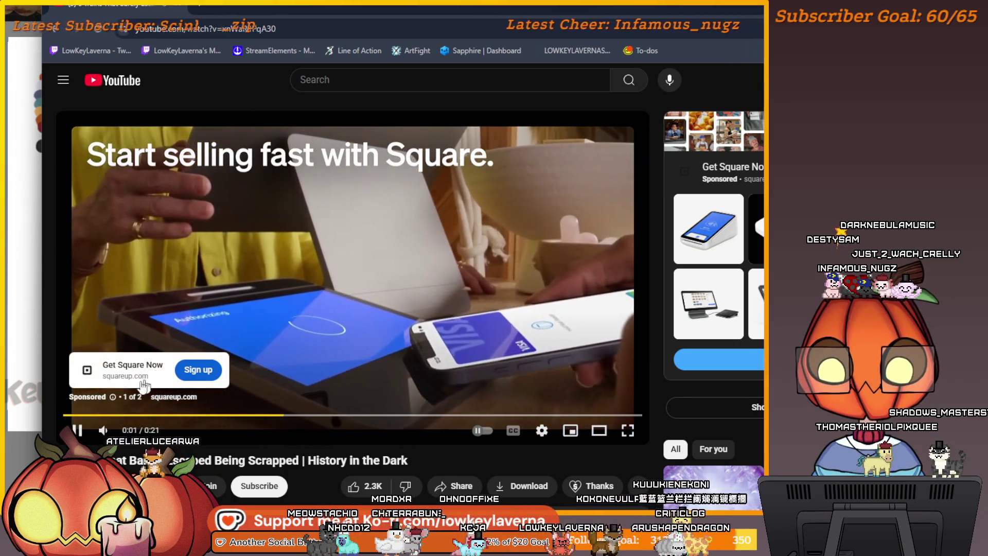
Mute the Square ad, skip it, and unmute so the video resumes at 7:54.
{"action": "key", "text": "m"}
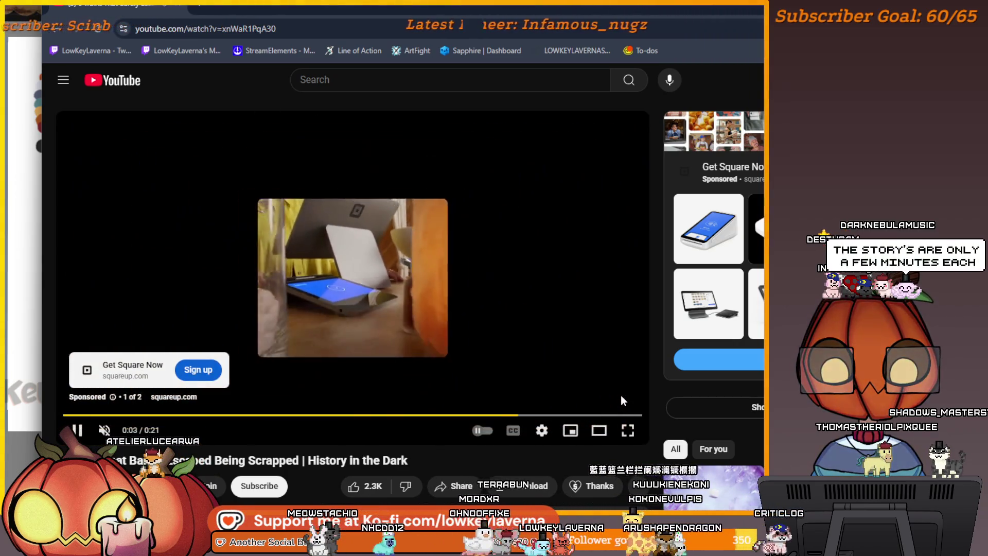
{"action": "left_click", "coordinate": [622, 390]}
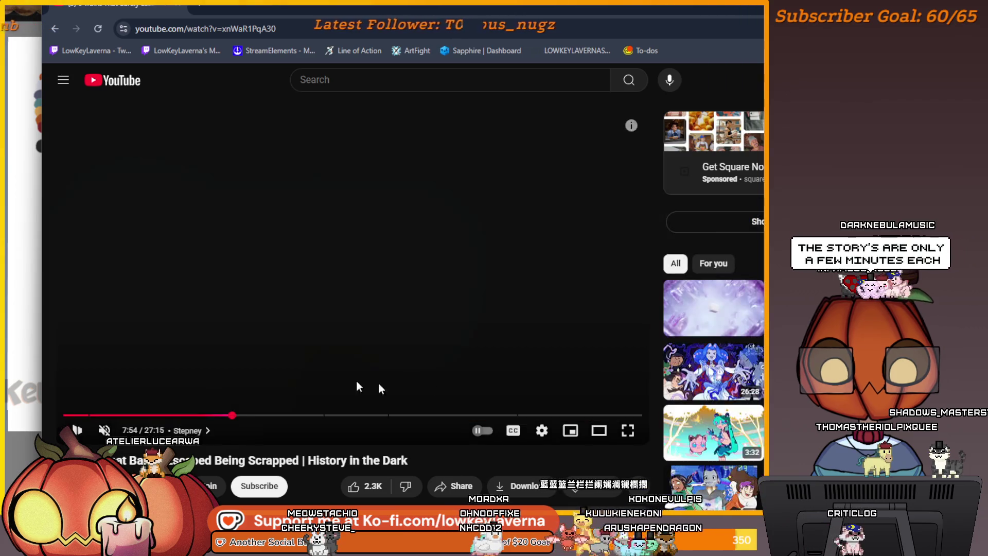
{"action": "key", "text": "m"}
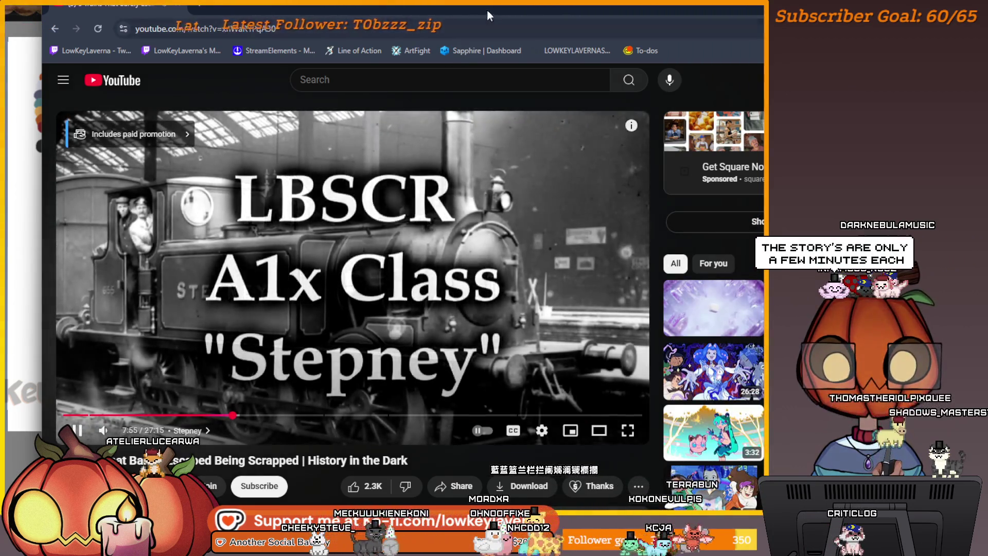